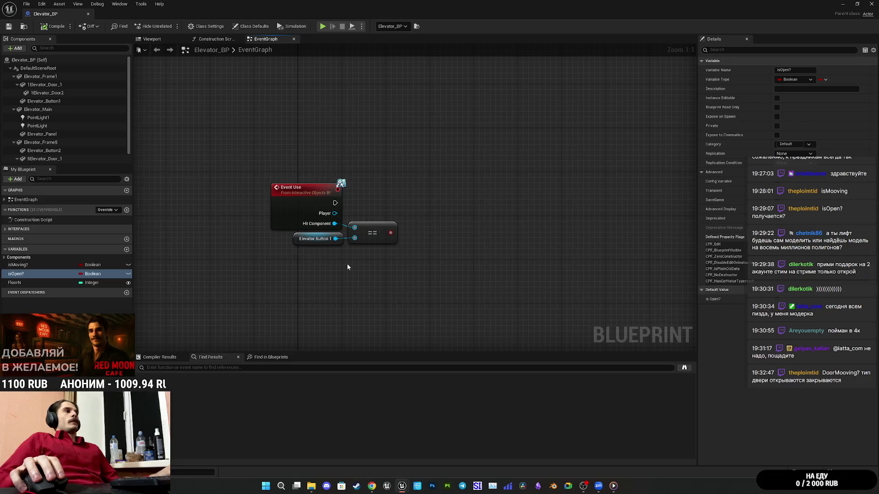
Step: Place a Get FloorN node in the event graph below the Event Use node
mouse_move(19, 282)
mouse_down()
mouse_move(317, 271)
mouse_move(379, 277)
mouse_move(406, 291)
mouse_move(399, 284)
mouse_up()
click(337, 287)
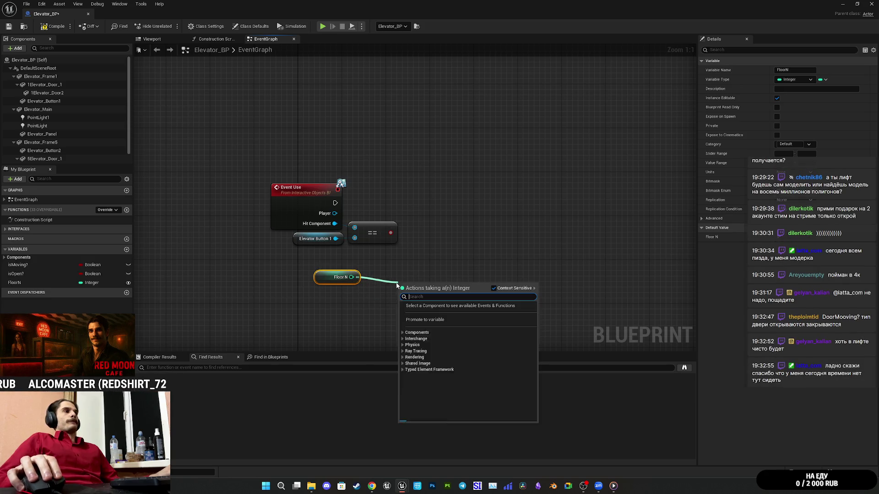
click(358, 296)
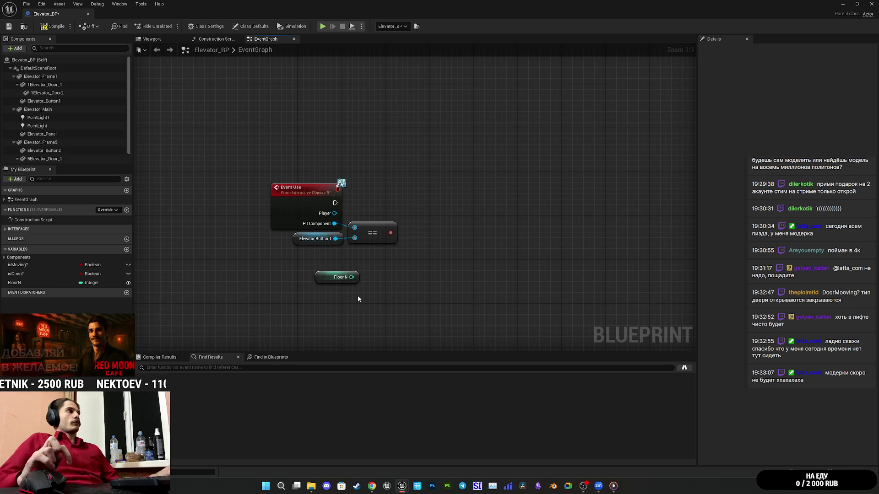
right_click(28, 268)
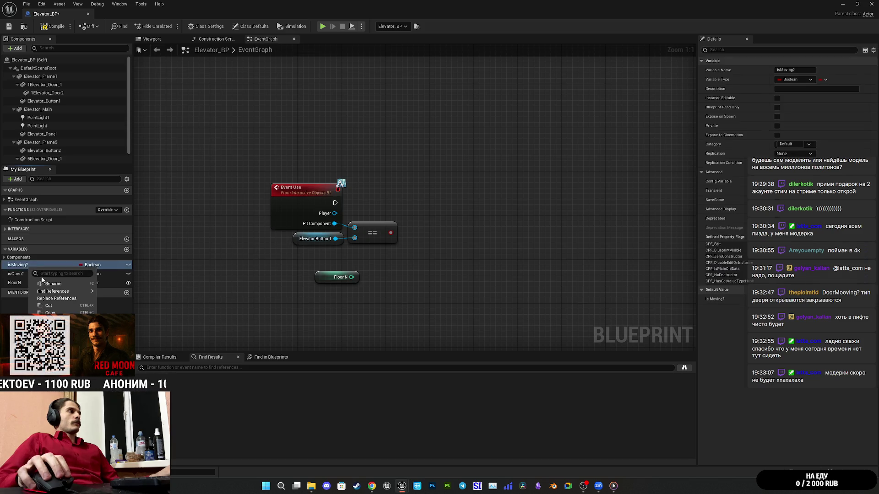
Step: Duplicate the isMoving? variable and rename the copy isDoorMoving?
key(ctrl+w)
key(BackSpace)
key(BackSpace)
click(26, 291)
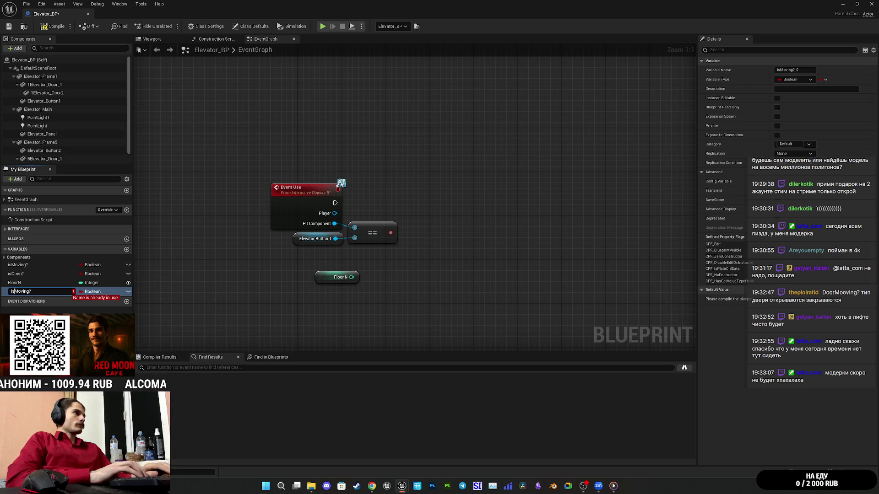
text(Door)
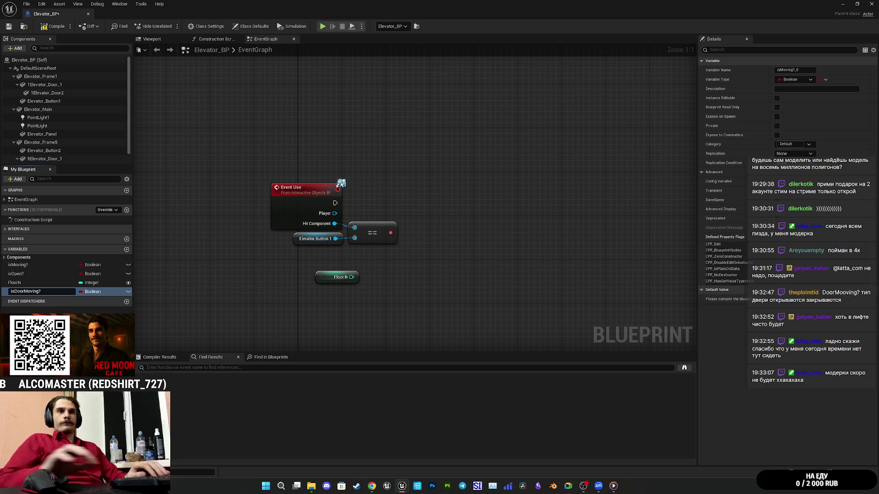
key(Return)
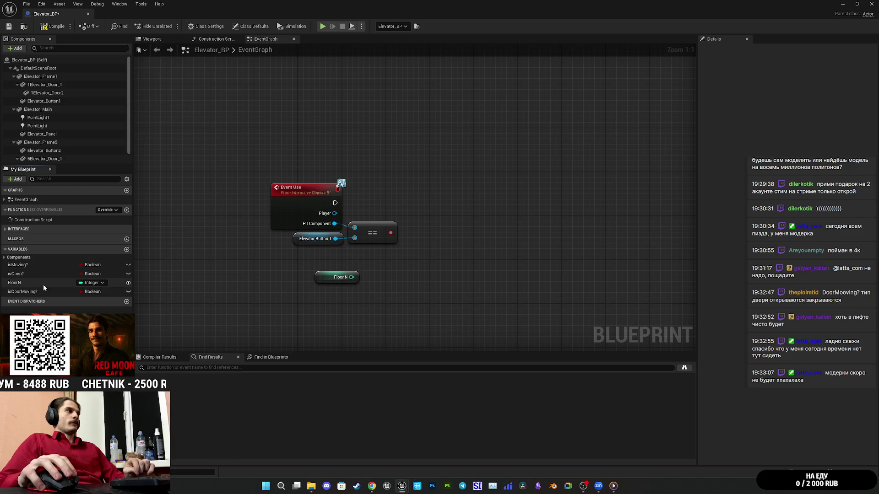
Step: Move isDoorMoving? above FloorN, compile, and shift the Floor N node up near the comparison
drag(23, 291, 16, 282)
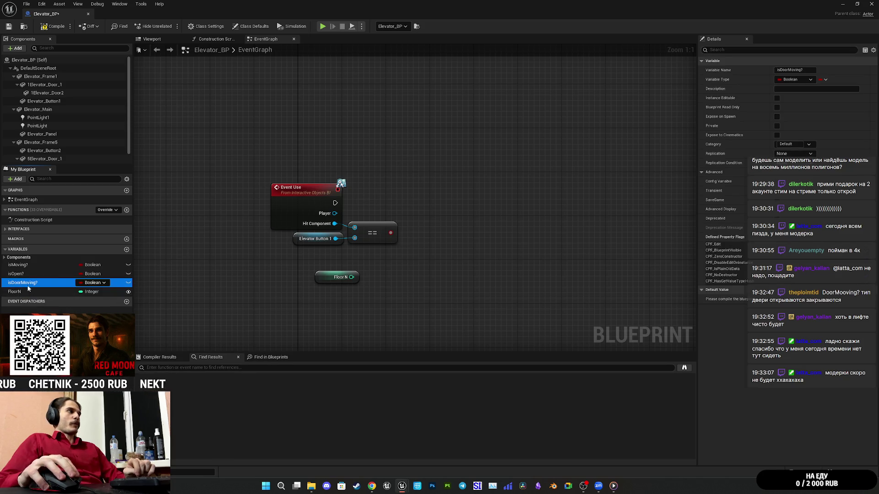
click(47, 28)
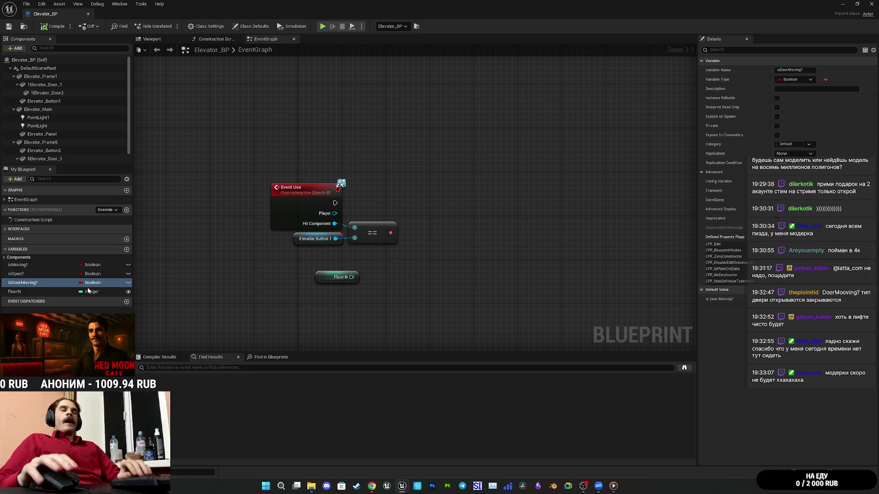
drag(307, 261, 295, 247)
click(336, 254)
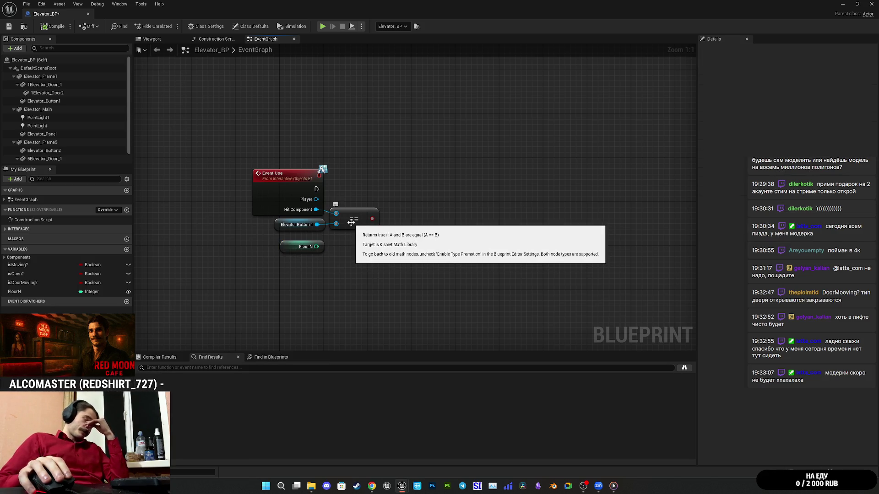
Step: Pull a wire from the == result, then cancel the node search without adding anything
drag(372, 223, 393, 223)
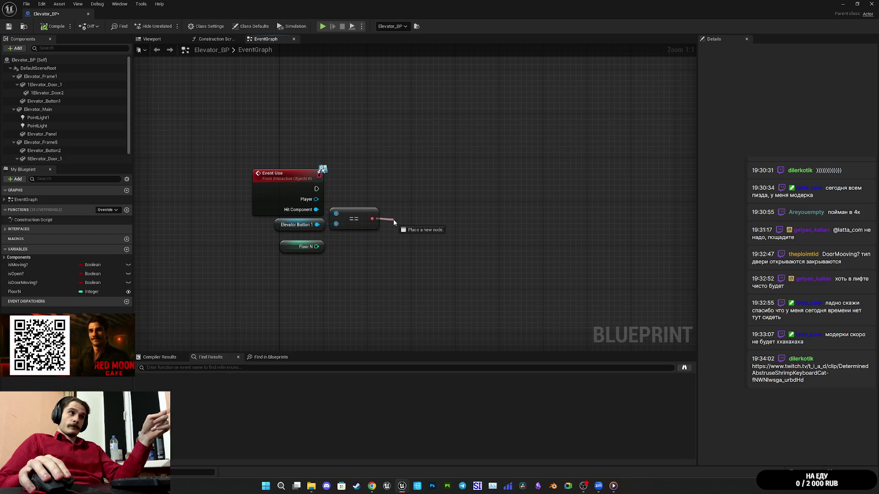
drag(394, 222, 393, 223)
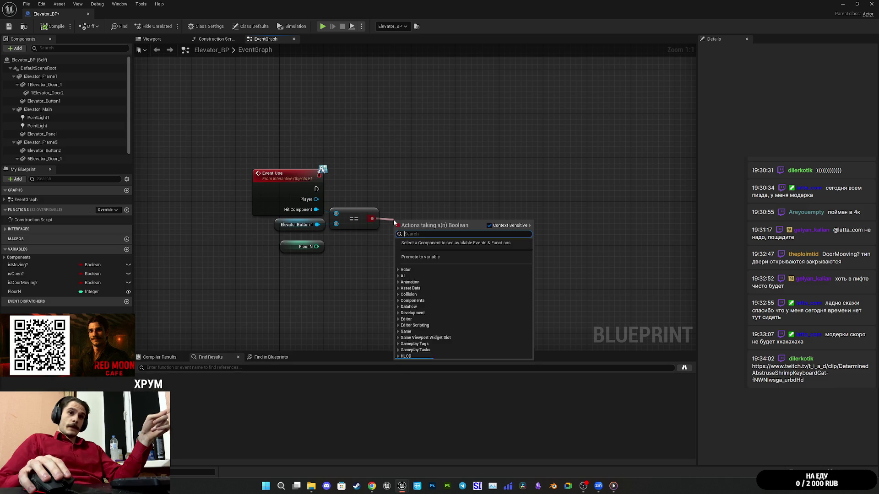
click(638, 196)
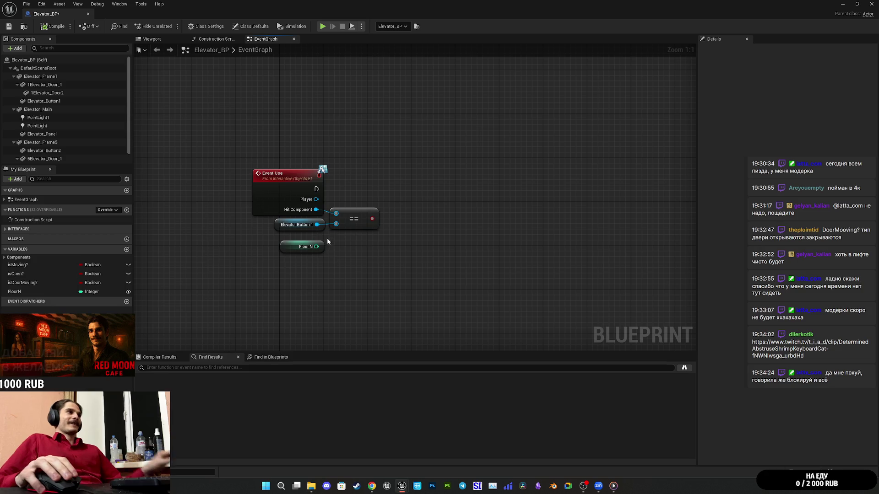
Step: Move the Floor N node lower, away from the Elevator Button 1 comparison
drag(369, 254, 435, 251)
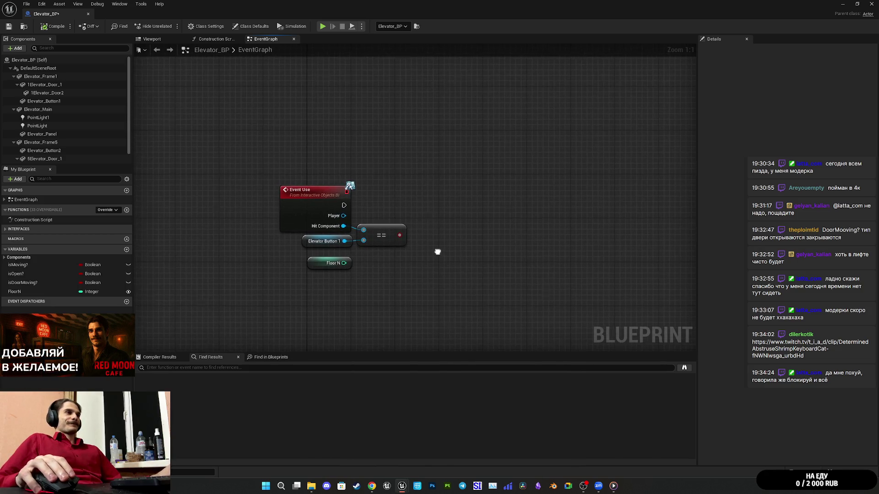
mouse_move(317, 267)
mouse_down()
mouse_move(317, 284)
mouse_move(336, 251)
mouse_move(312, 242)
mouse_move(304, 281)
mouse_up()
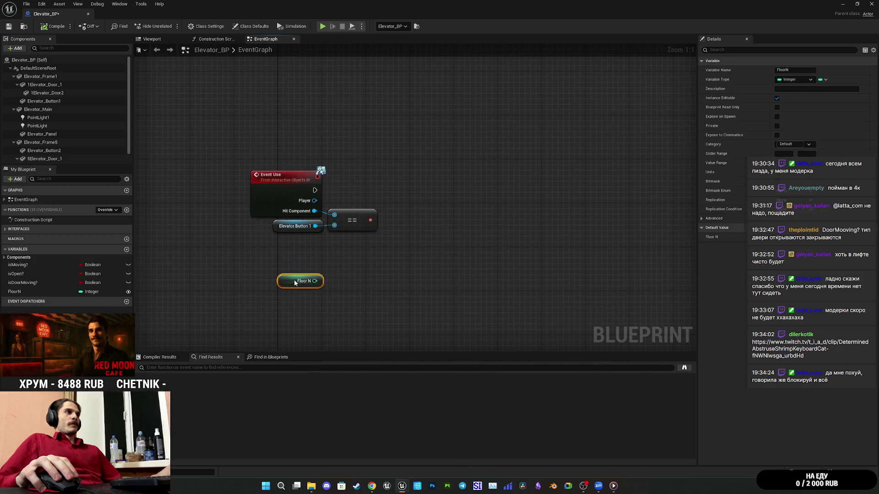
click(336, 259)
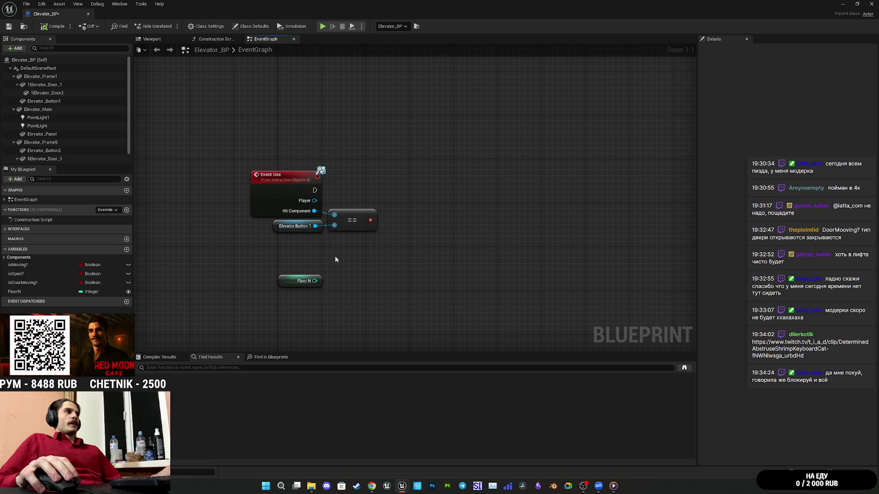
drag(297, 240, 302, 255)
click(295, 247)
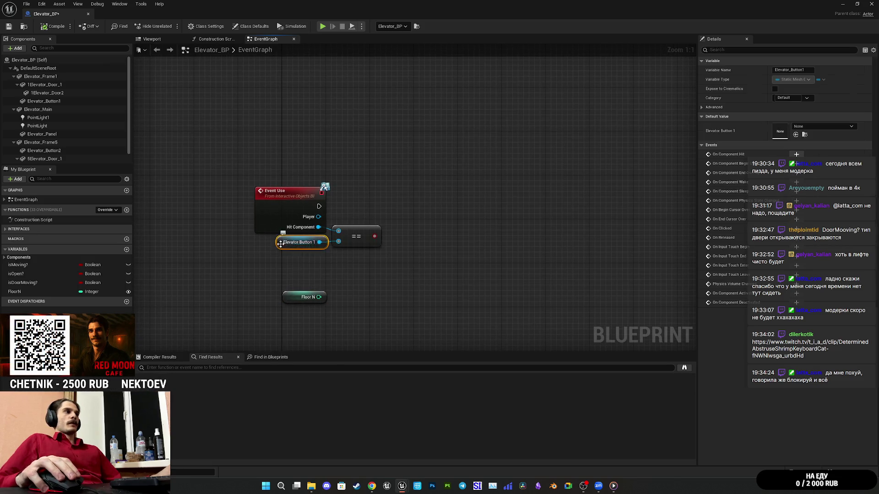
click(279, 215)
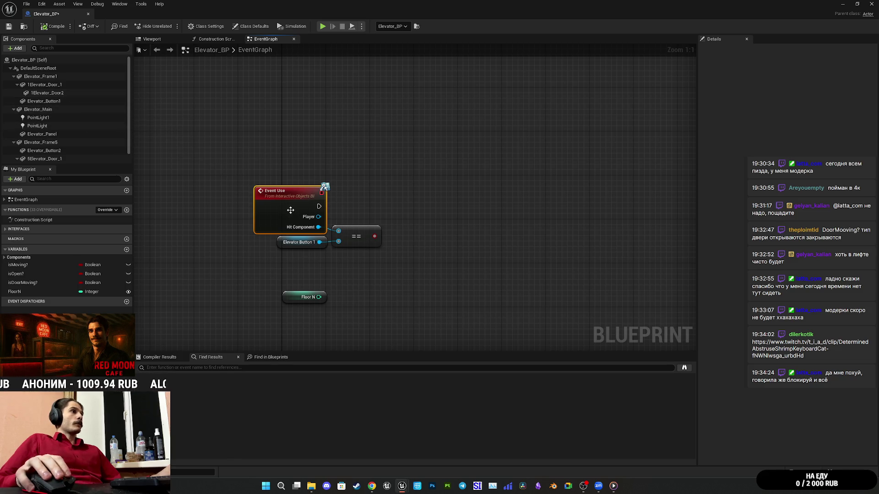
Step: Replace the Elevator Button 1 comparison with a Get Component Tags node on Hit Component
click(267, 271)
drag(267, 270, 383, 235)
key(Delete)
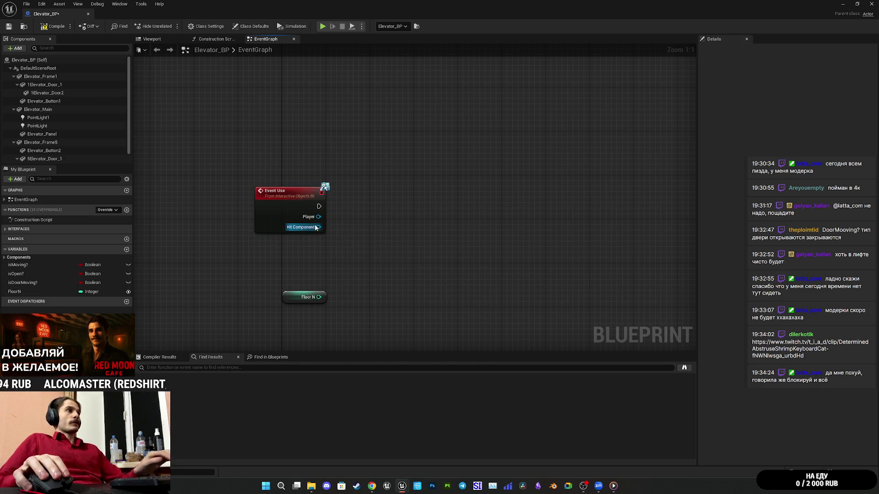
drag(318, 227, 329, 247)
text(get tag)
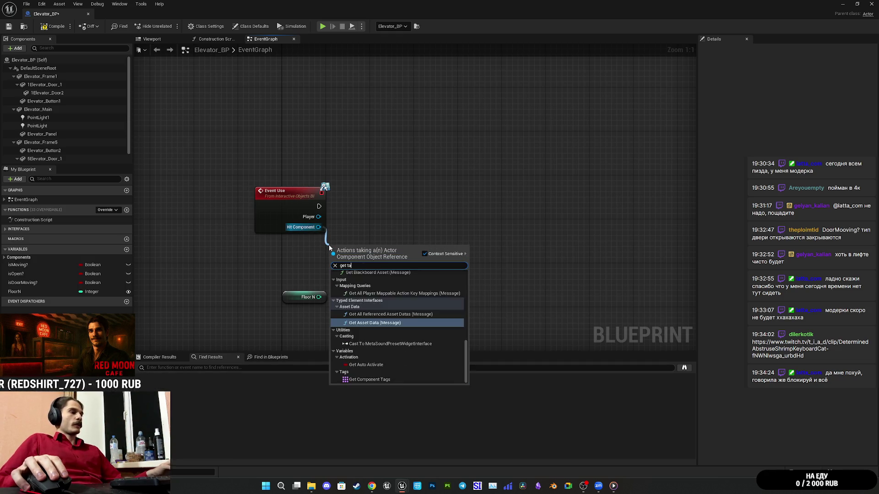
click(380, 302)
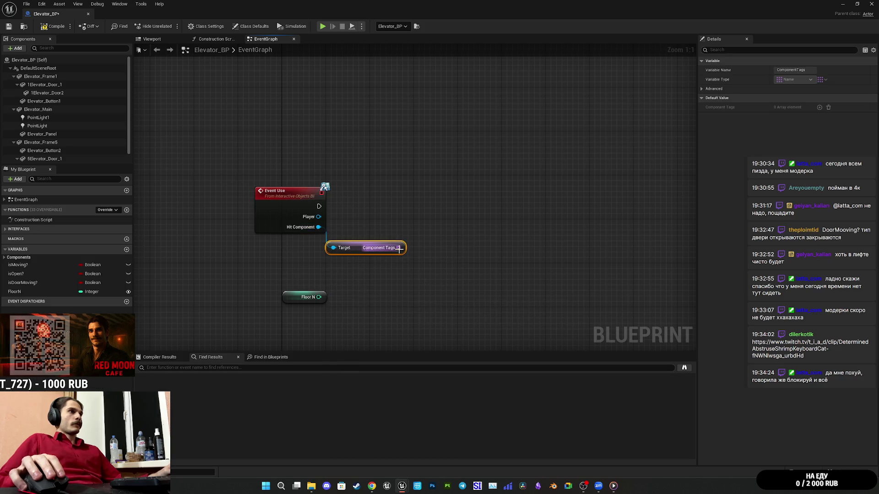
Step: Add a GET node reading index 1 of the component tags and tidy the nodes
drag(399, 247, 418, 250)
text(get)
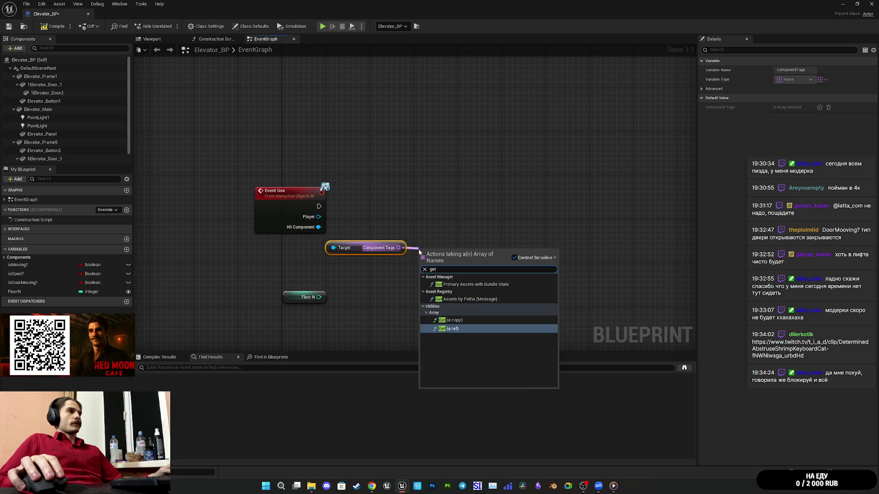
click(463, 328)
click(430, 264)
text(1)
click(498, 290)
drag(359, 248, 283, 245)
mouse_move(454, 257)
mouse_down()
mouse_move(289, 264)
mouse_move(378, 239)
mouse_up()
Step: Feed the tag into a Switch on Name driven by Event Use, with a Case 0 pin
click(344, 269)
text(swi)
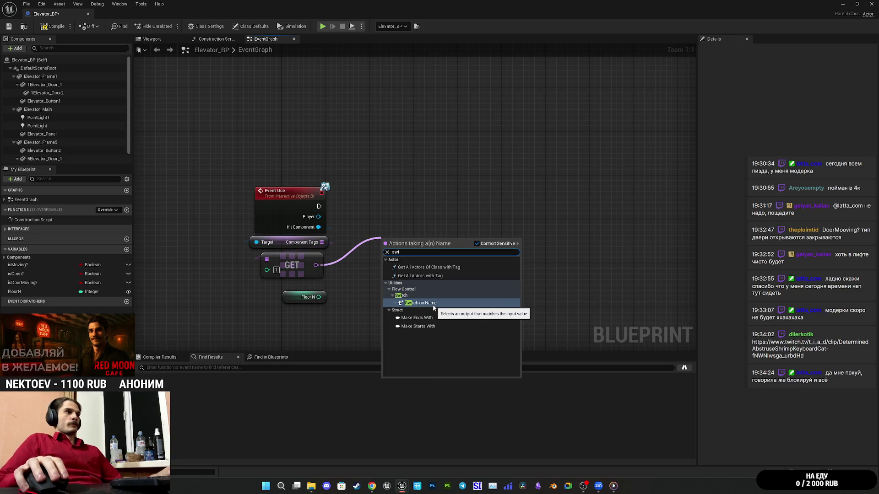
click(421, 303)
mouse_move(387, 250)
mouse_down()
mouse_move(314, 215)
mouse_move(319, 206)
mouse_up()
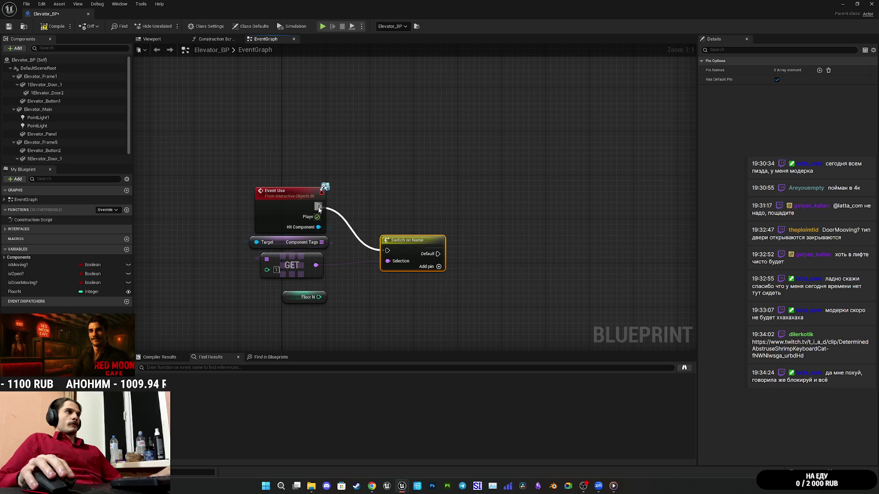
mouse_move(411, 254)
mouse_down()
mouse_move(386, 210)
mouse_move(367, 210)
mouse_up()
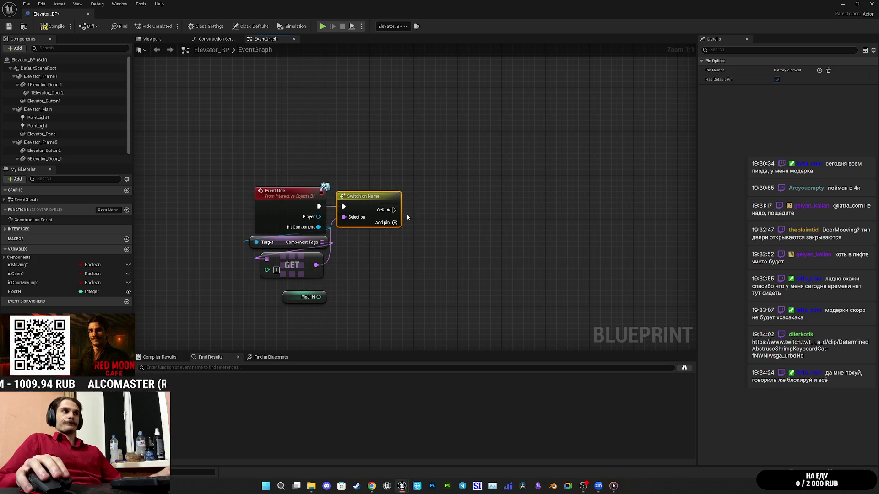
click(394, 222)
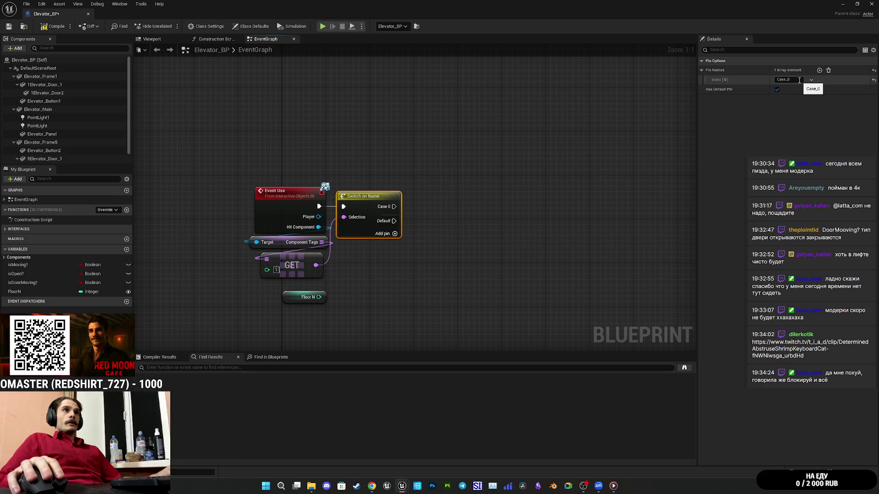
Step: Add a second component tag, B1, to Elevator_Button1 after Interactive
click(60, 103)
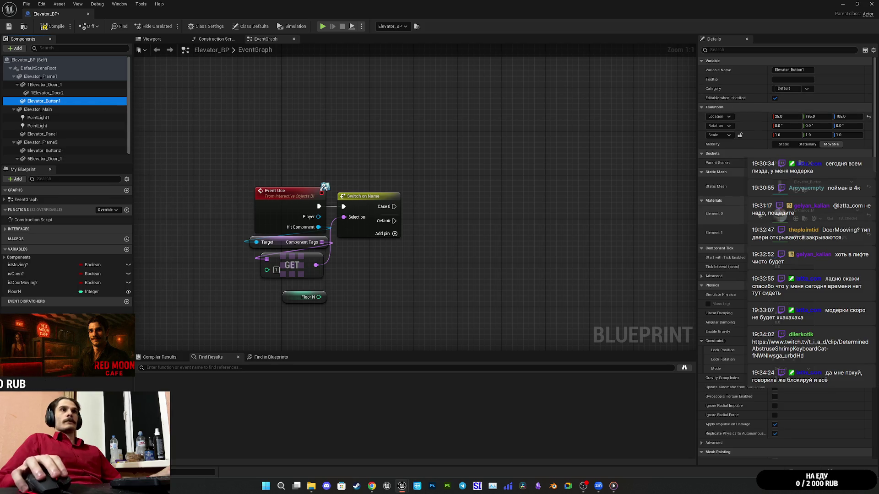
click(734, 50)
text(a)
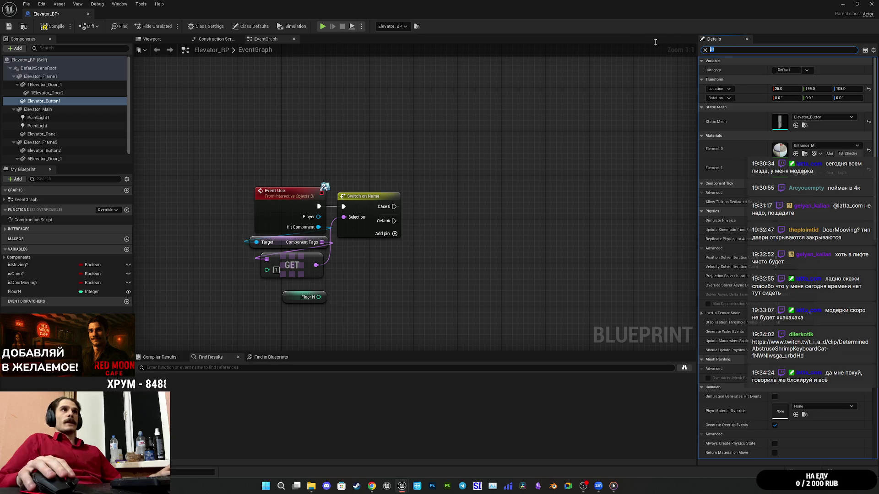
text(tg)
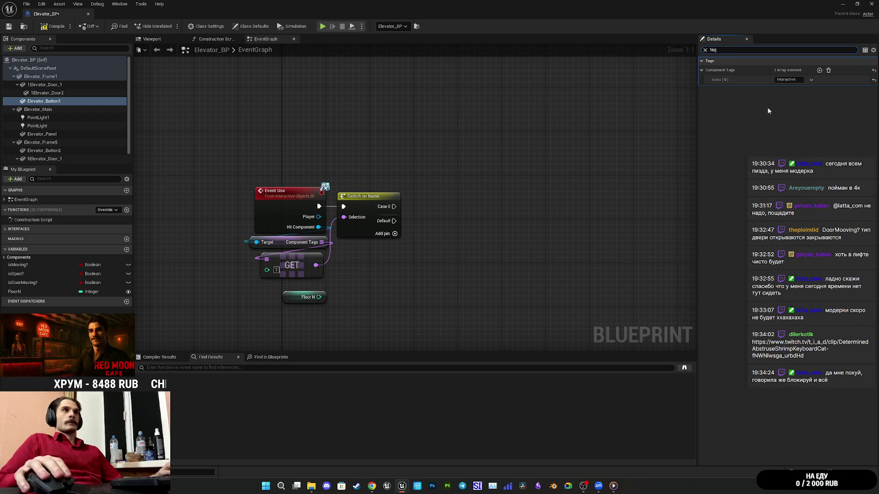
click(819, 70)
click(795, 89)
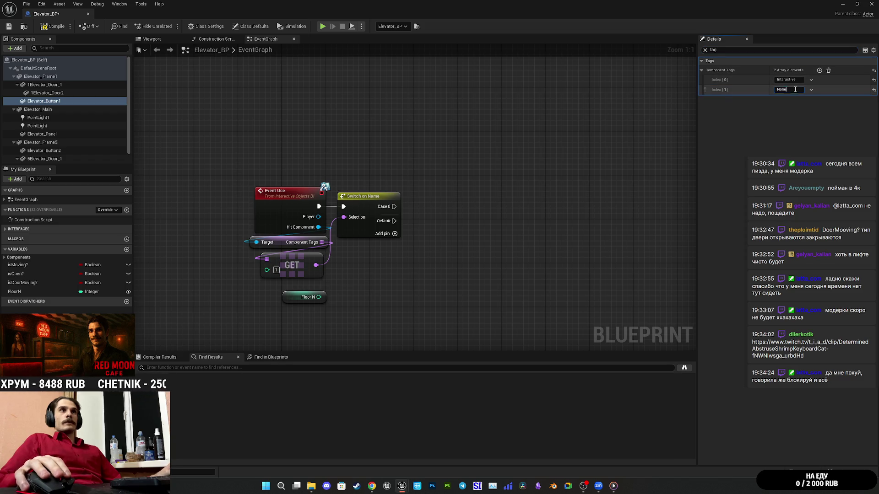
text(B1)
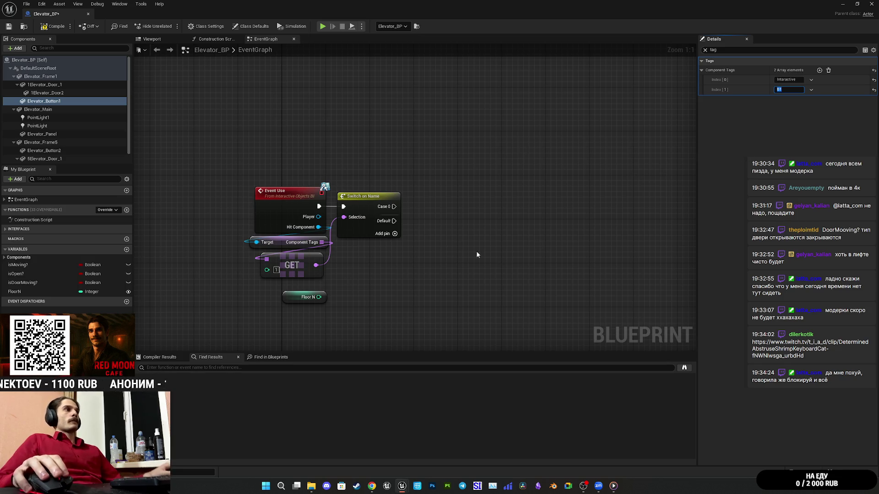
click(396, 224)
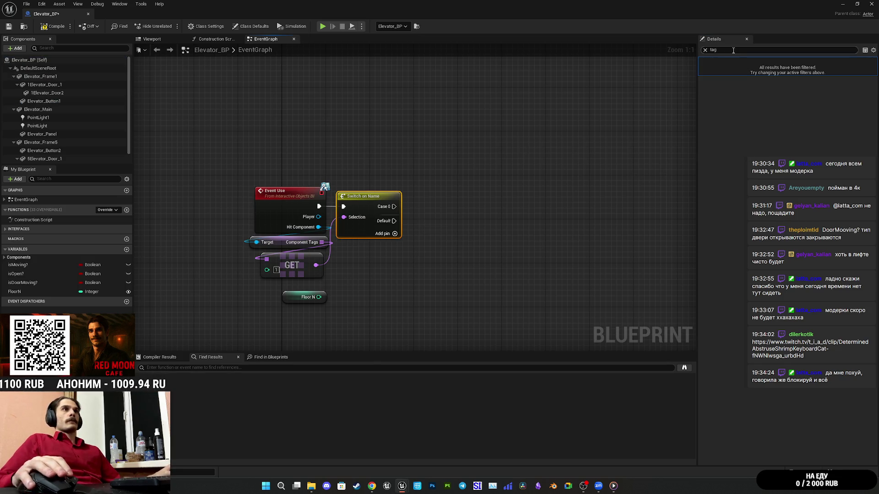
Step: Name the Switch on Name case pins B1, B2 and EP, then compile Elevator_BP
click(705, 51)
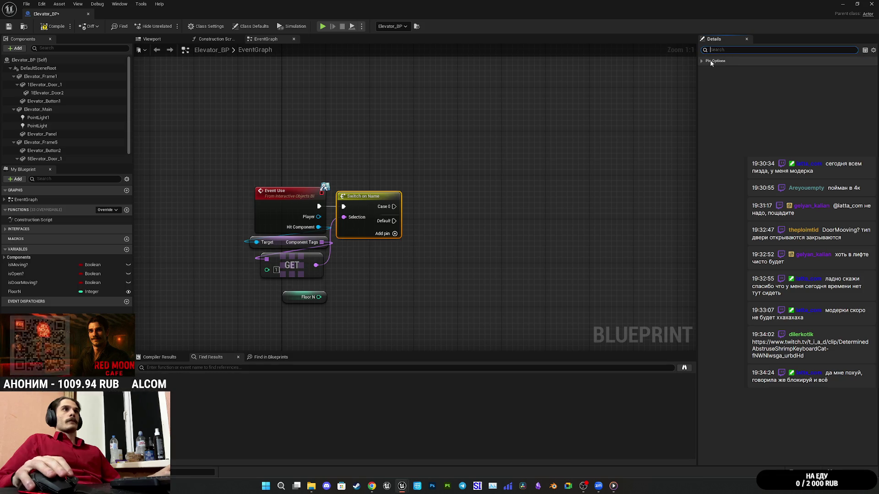
click(702, 70)
click(788, 80)
text(B1)
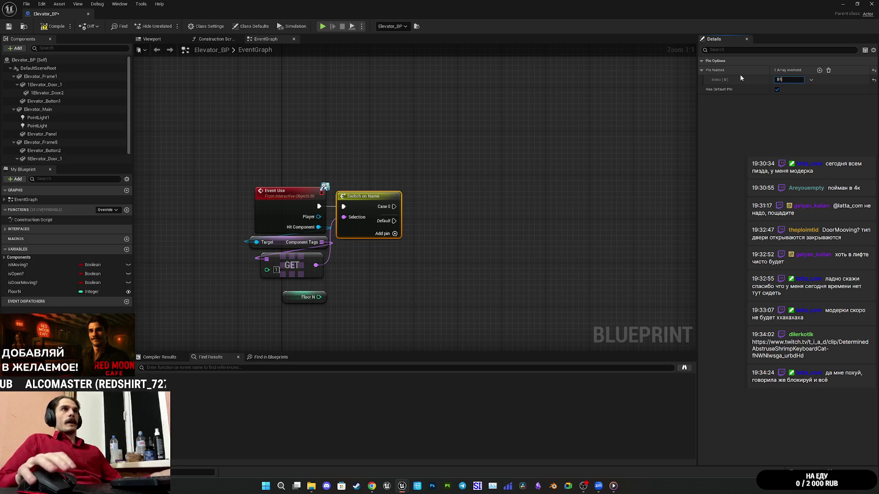
click(820, 70)
click(787, 90)
text(2)
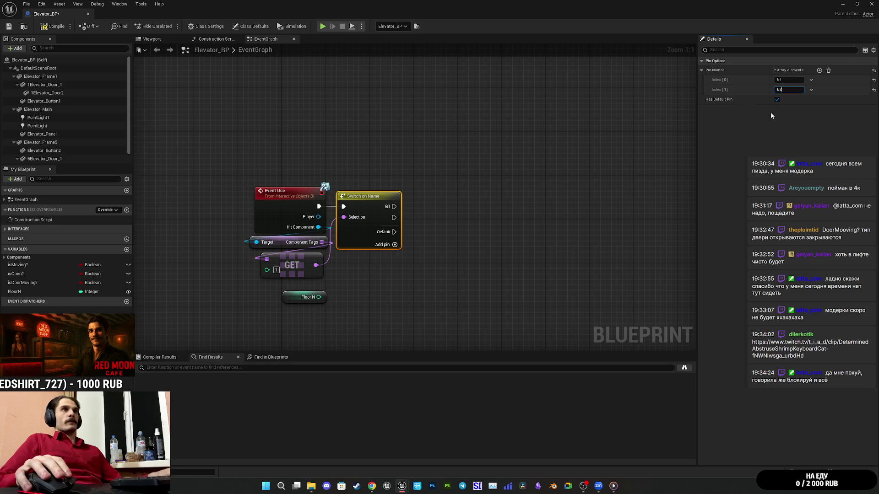
click(819, 70)
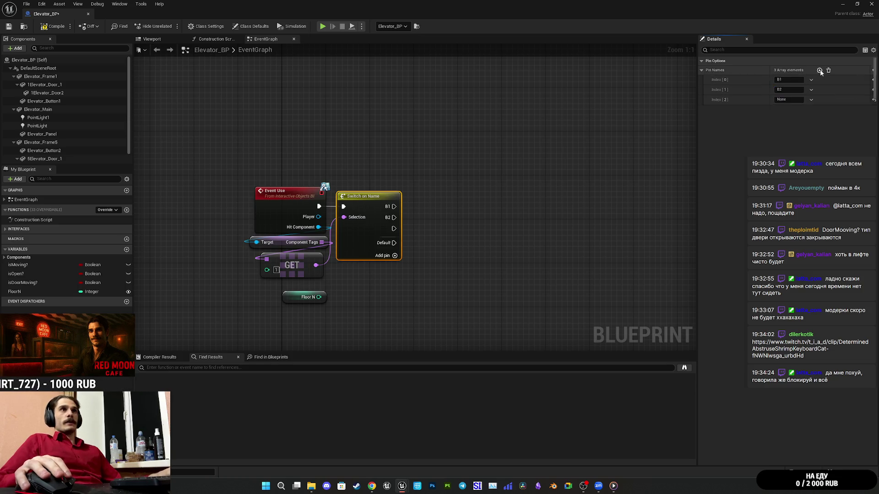
click(787, 99)
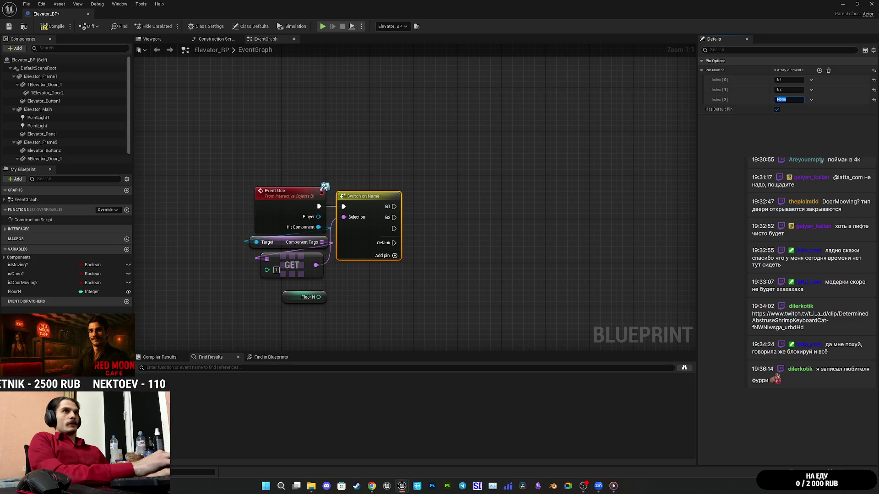
text(B)
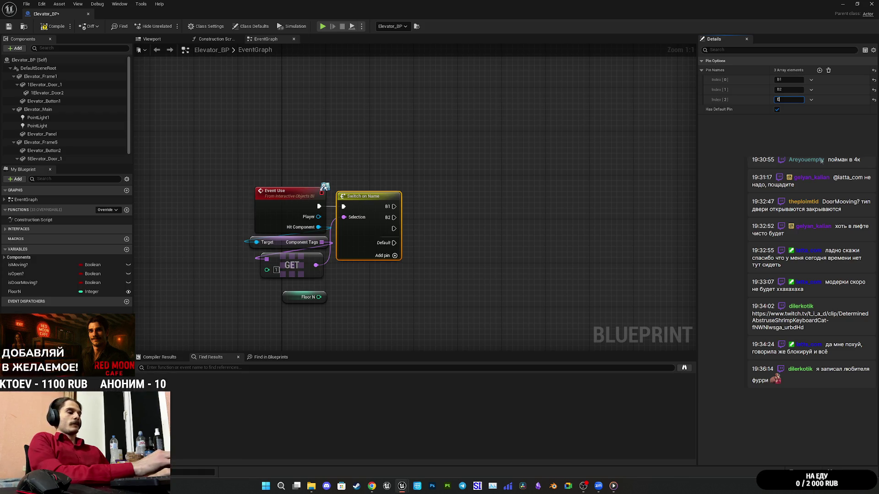
text(P)
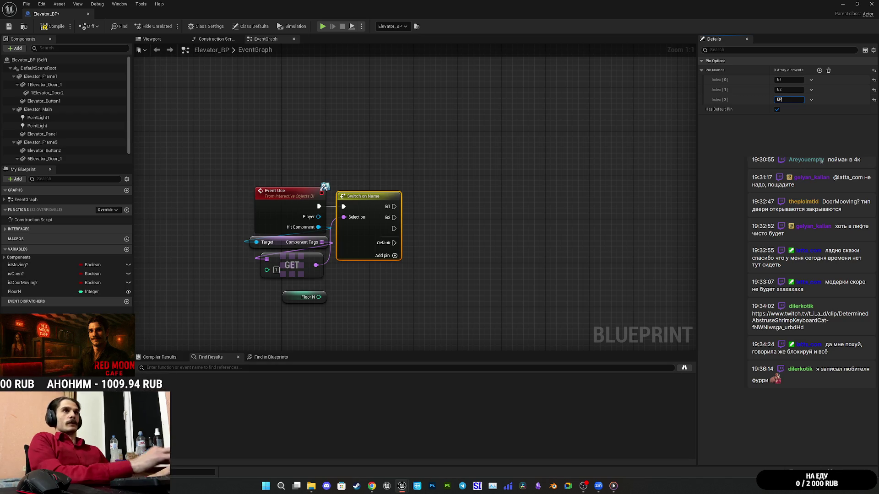
click(604, 219)
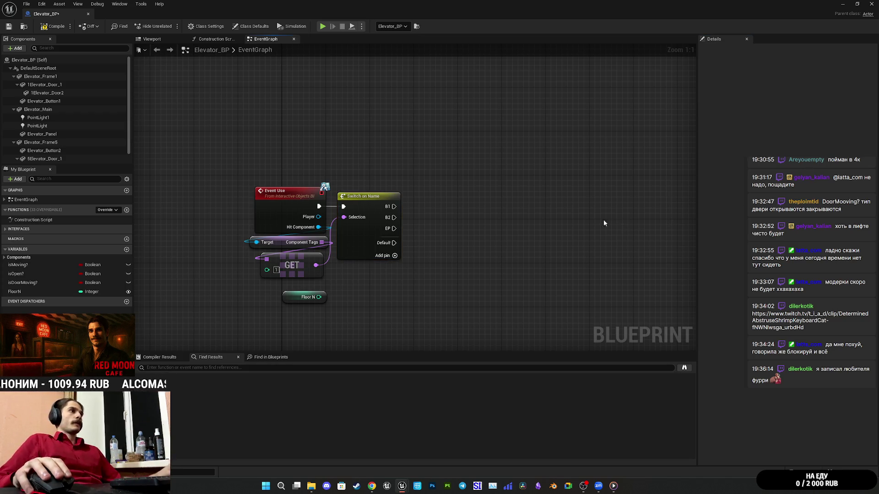
click(67, 29)
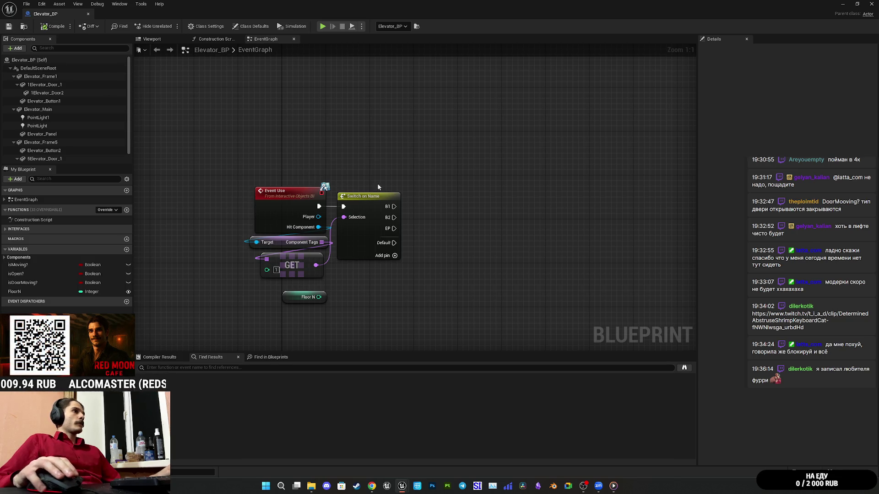
Step: Filter Details to 'tag' and check the tags on the door and Elevator_Button1 components
click(71, 93)
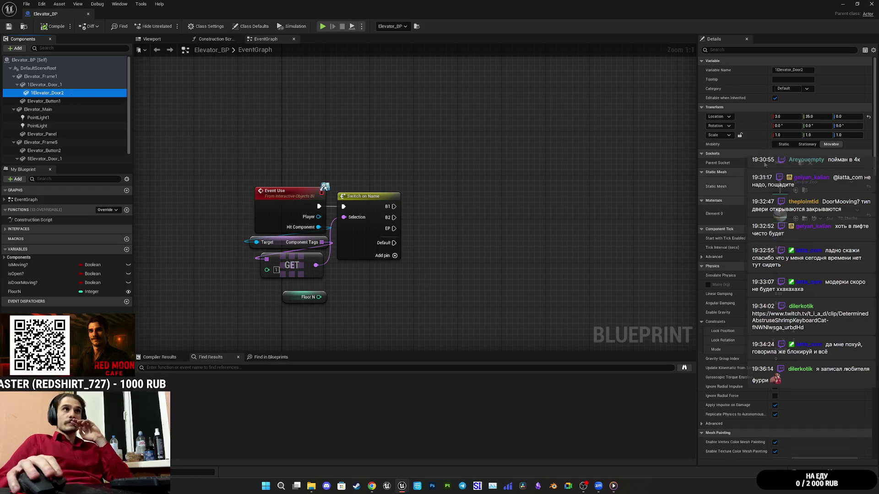
click(732, 50)
text(tag)
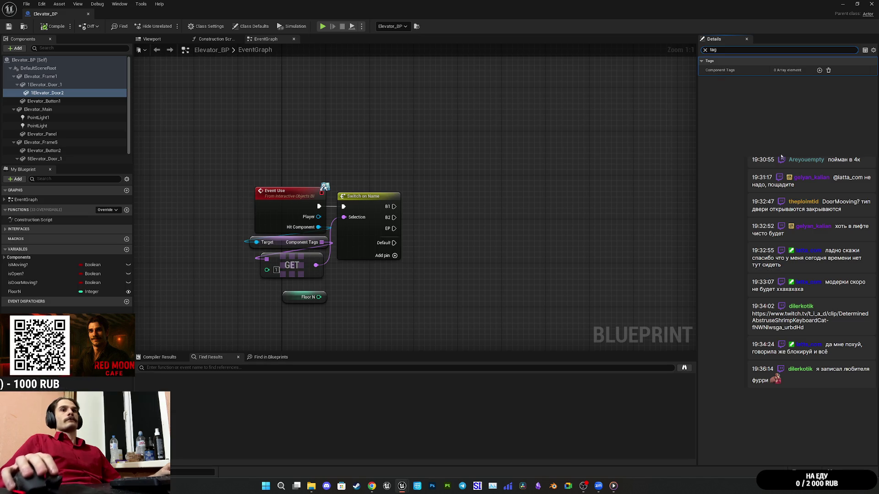
click(66, 92)
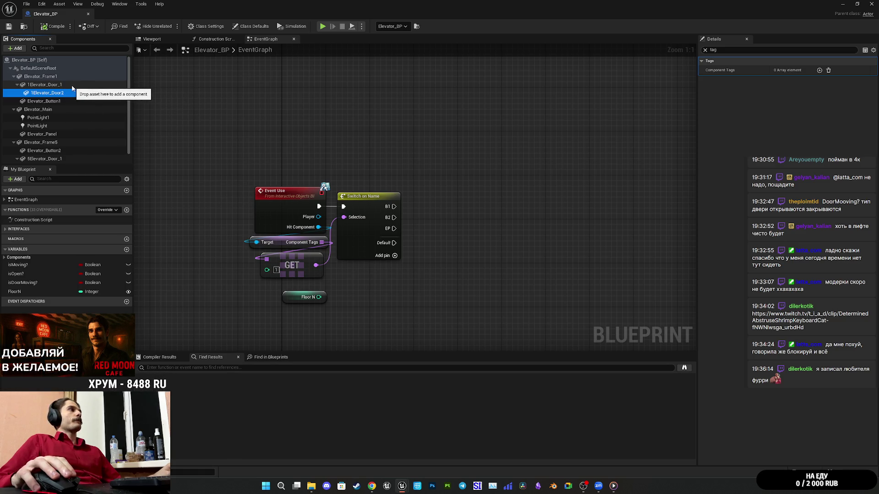
click(60, 100)
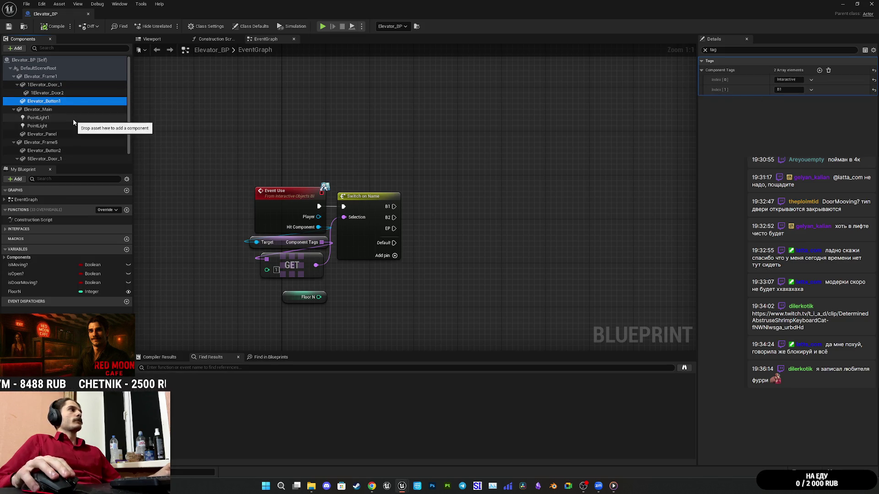
scroll(75, 131, down, 1)
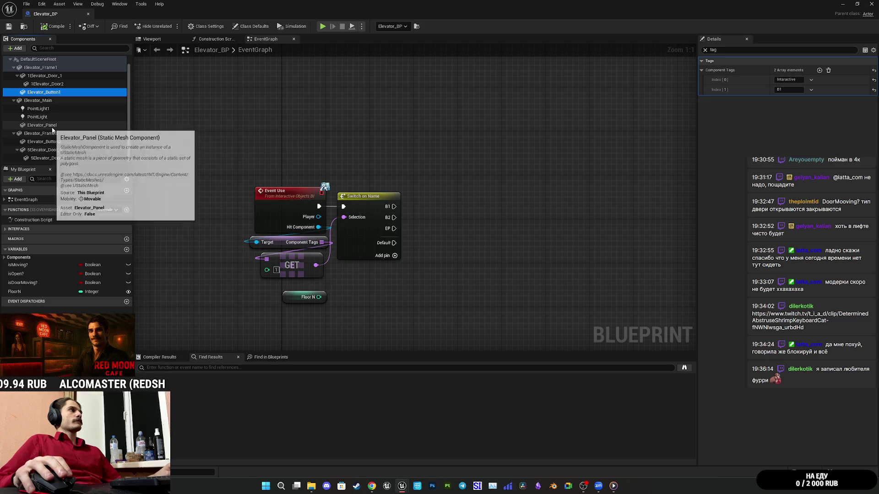
Step: Give Elevator_Panel a component tag EP
click(48, 125)
click(819, 70)
click(782, 79)
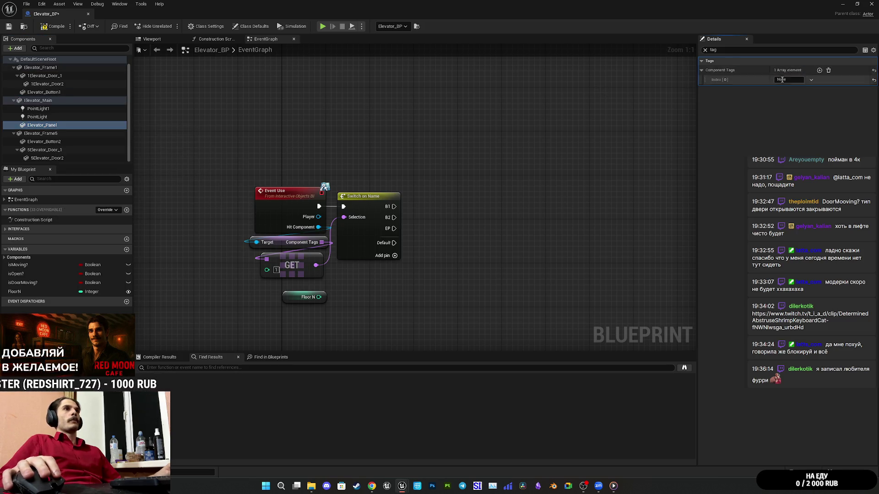
text(E0)
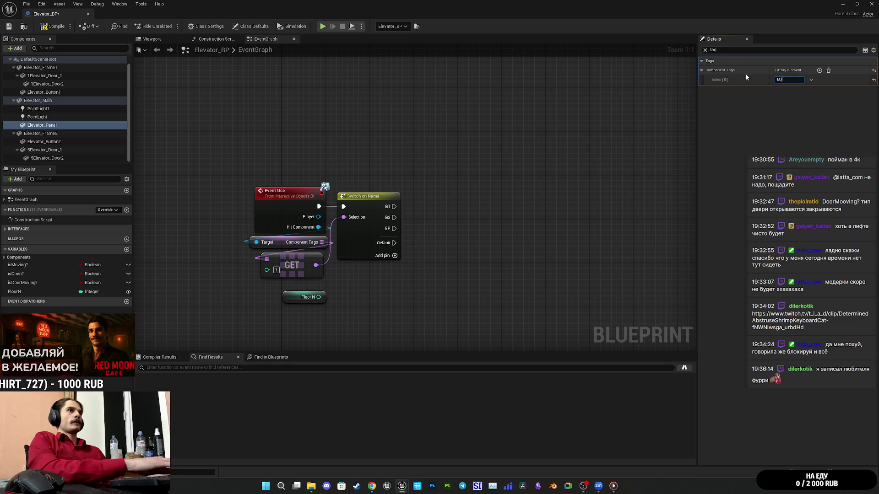
key(BackSpace)
text(P)
click(768, 125)
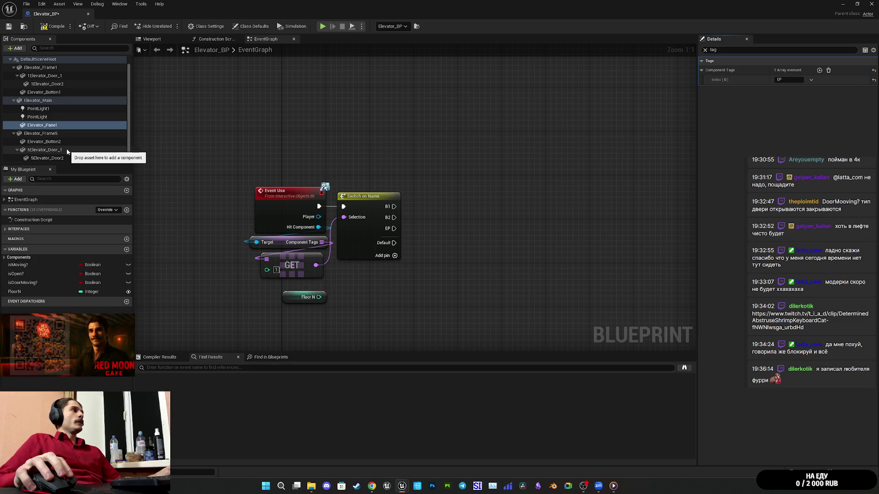
Step: Add a second component tag, B5, to Elevator_Button2
click(55, 142)
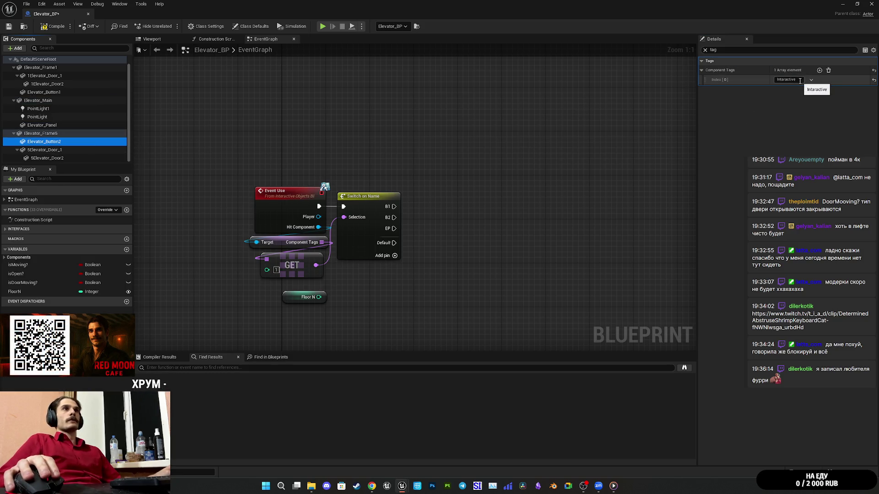
click(820, 71)
click(796, 90)
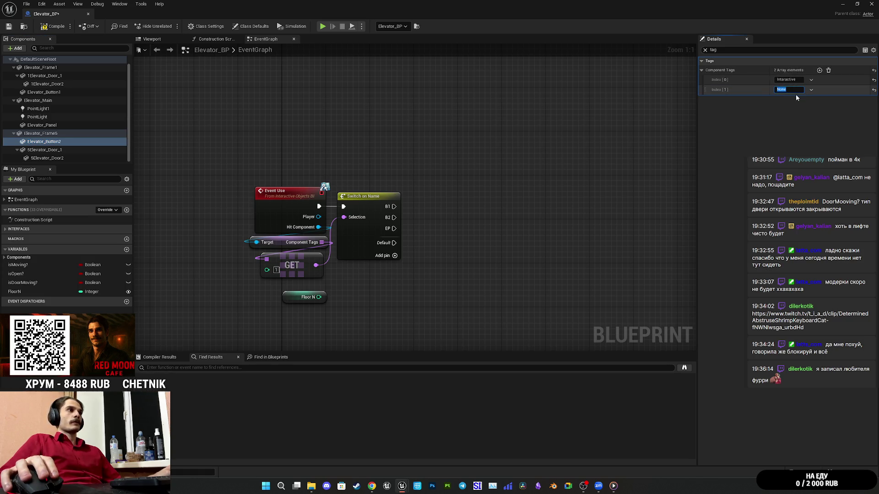
text(B2)
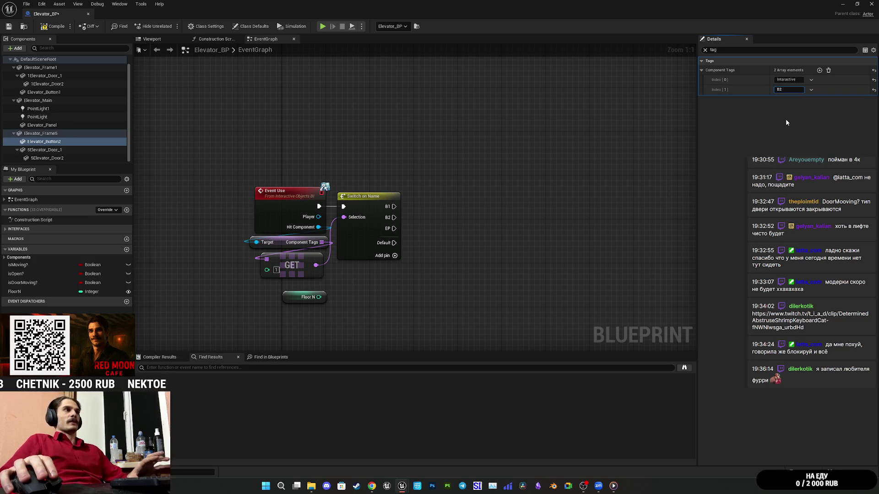
key(BackSpace)
text(5)
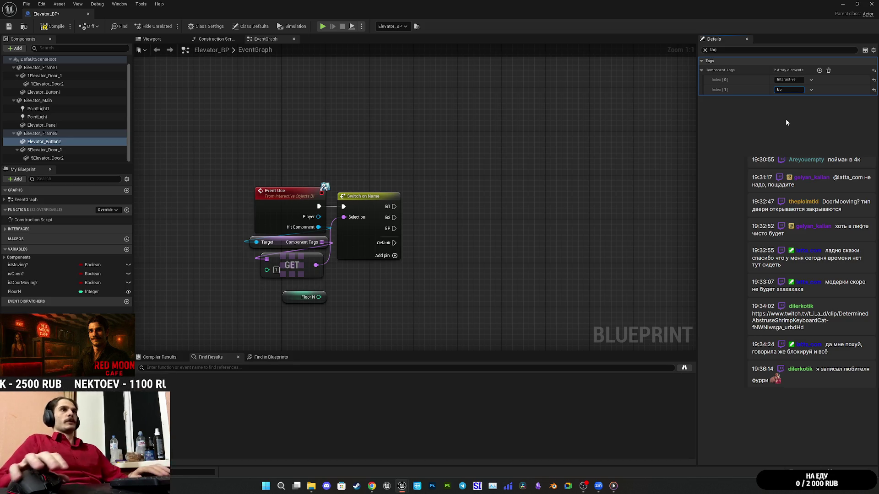
Step: Show the Switch on Name node's unfiltered Pin Names list in Details
click(367, 232)
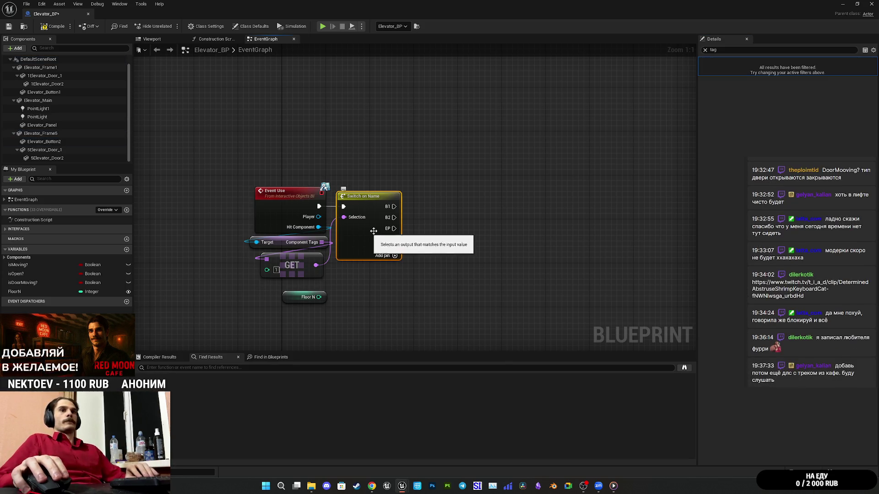
click(705, 50)
click(701, 70)
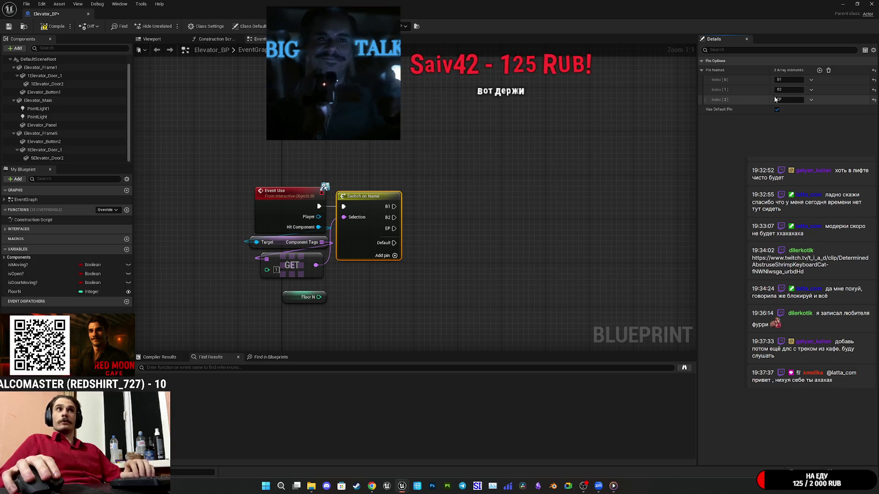
Step: Rename the switch's second case pin from B2 to B5 and save Elevator_BP
click(788, 89)
key(BackSpace)
text(5)
key(Return)
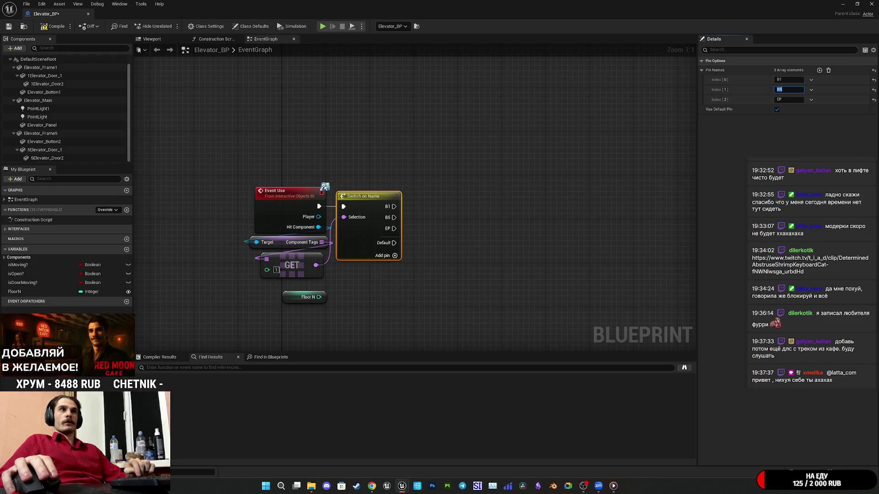
key(Return)
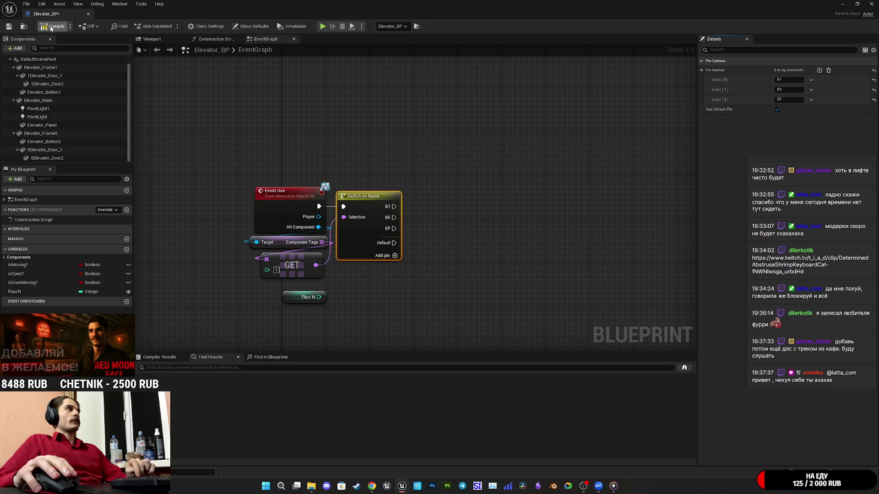
click(8, 26)
click(438, 164)
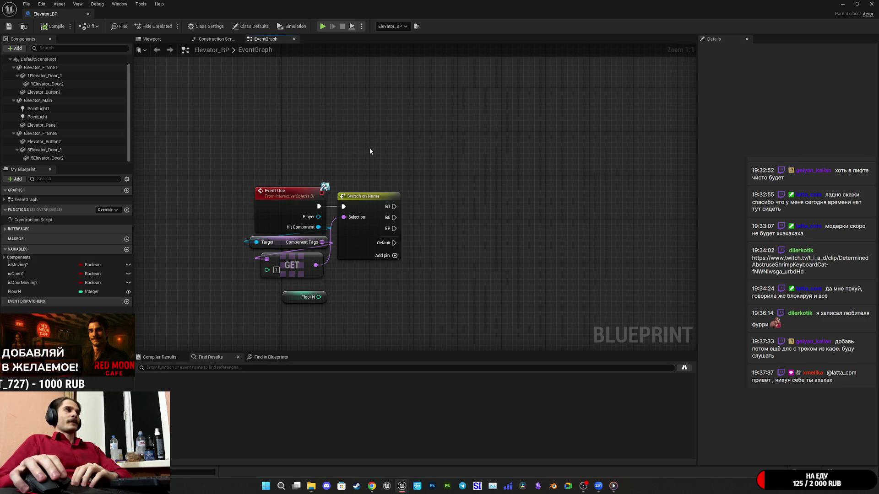
Step: Position the Floor N getter just below Switch on Name and save the blueprint
drag(320, 260, 393, 236)
click(503, 228)
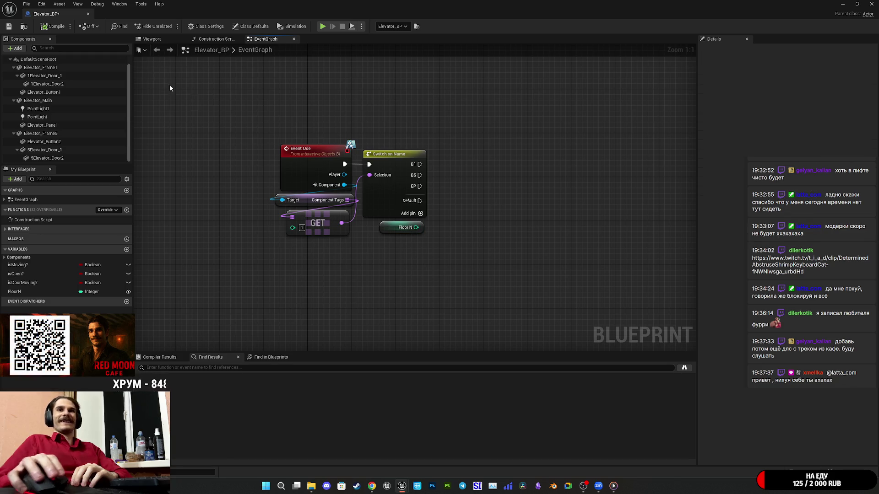
click(8, 27)
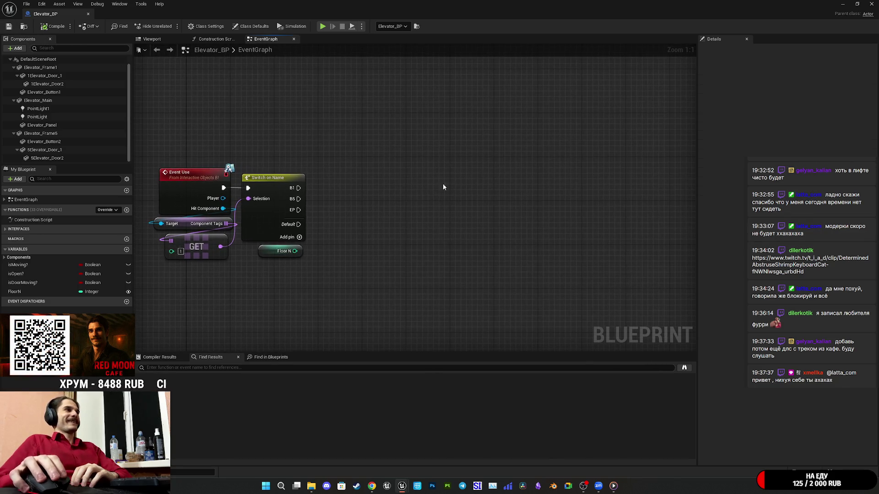
drag(376, 219, 426, 215)
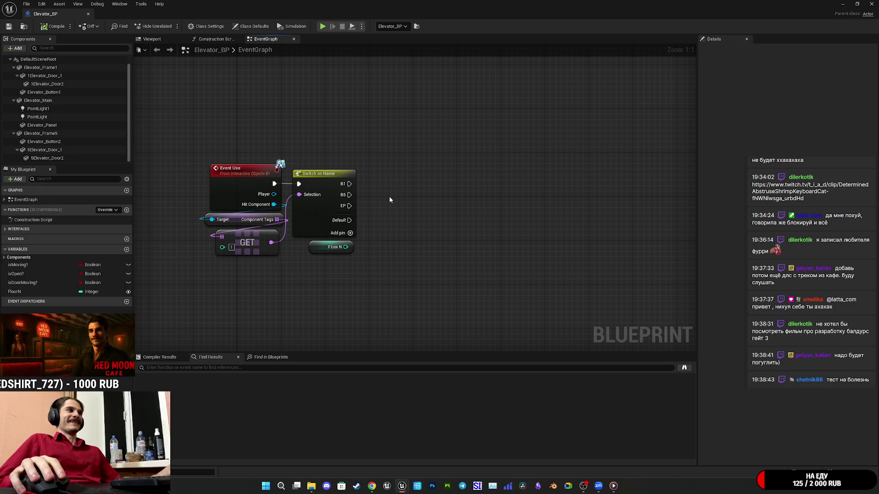
drag(389, 195, 424, 213)
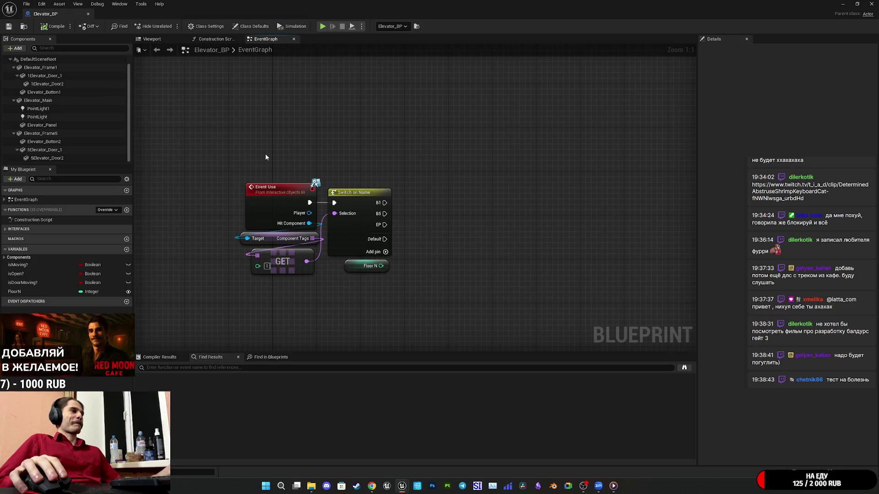
drag(270, 154, 249, 149)
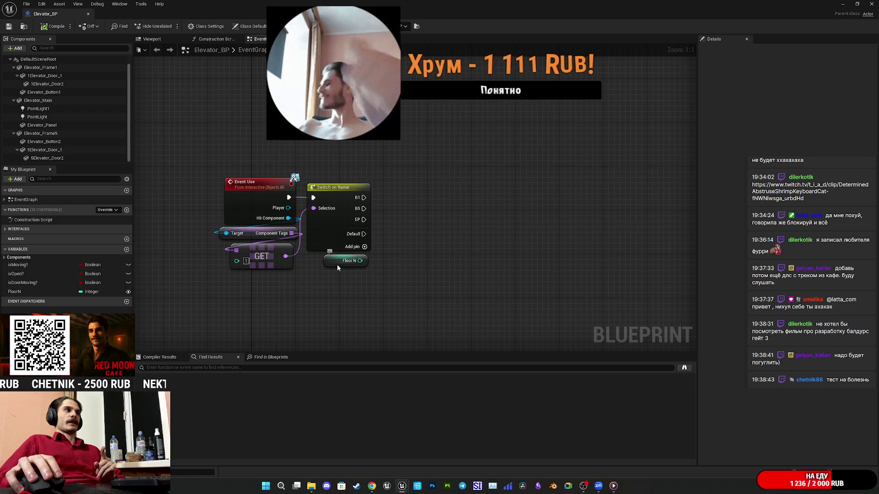
drag(338, 265, 337, 271)
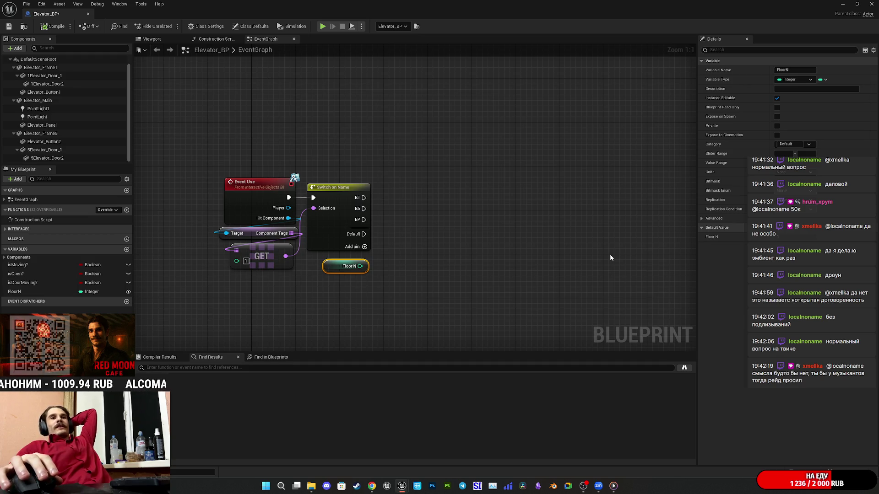
Step: Save Elevator_BP and recentre the graph on Event Use, Switch on Name and Floor N
click(480, 220)
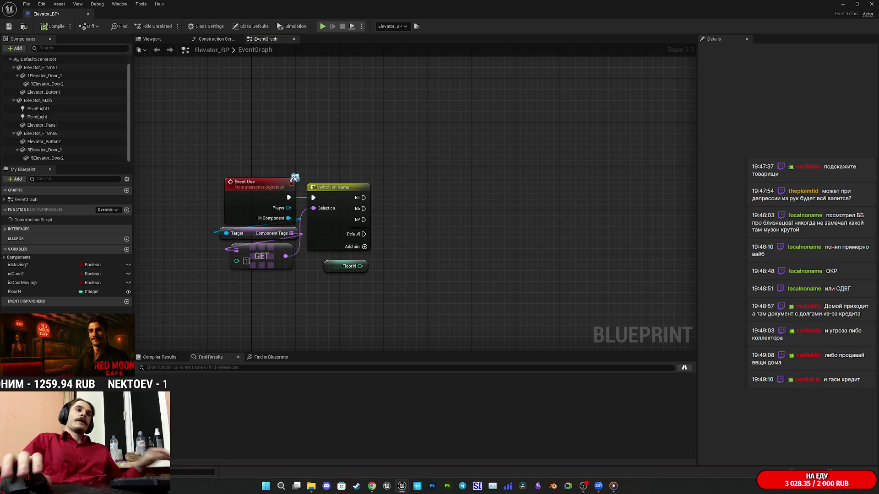
drag(334, 169, 431, 184)
click(9, 27)
drag(487, 128, 426, 134)
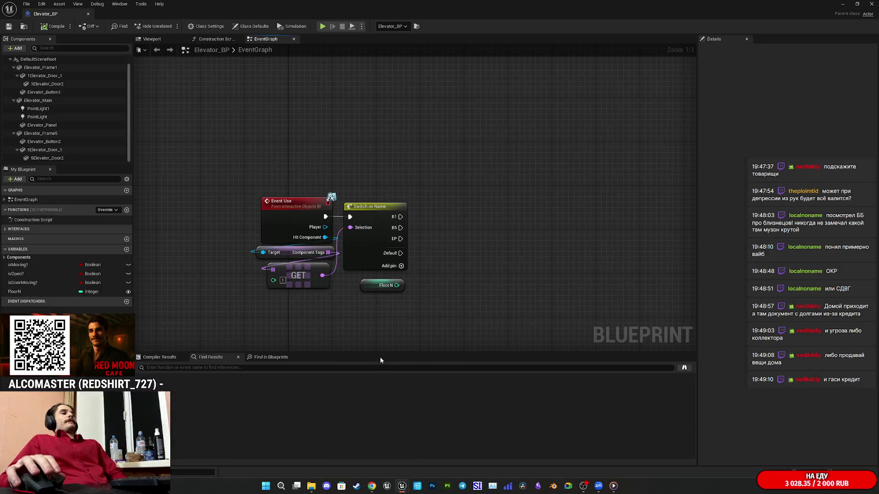
drag(445, 256, 493, 215)
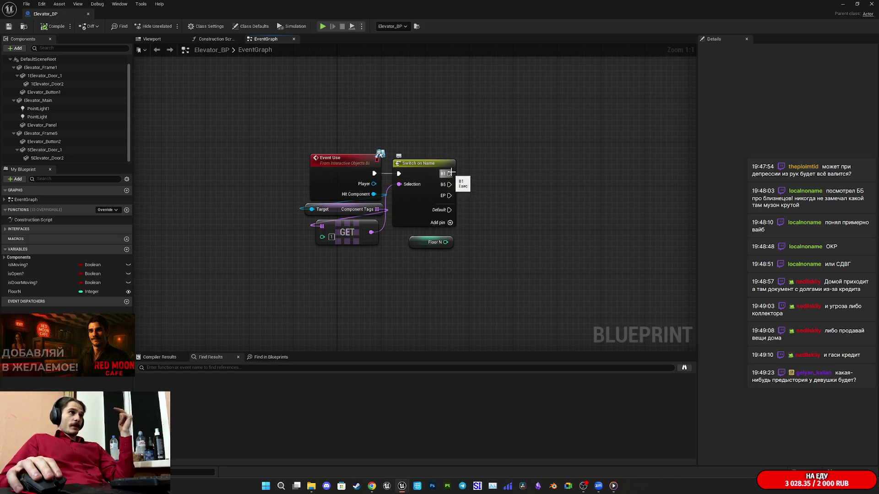
drag(485, 153, 404, 214)
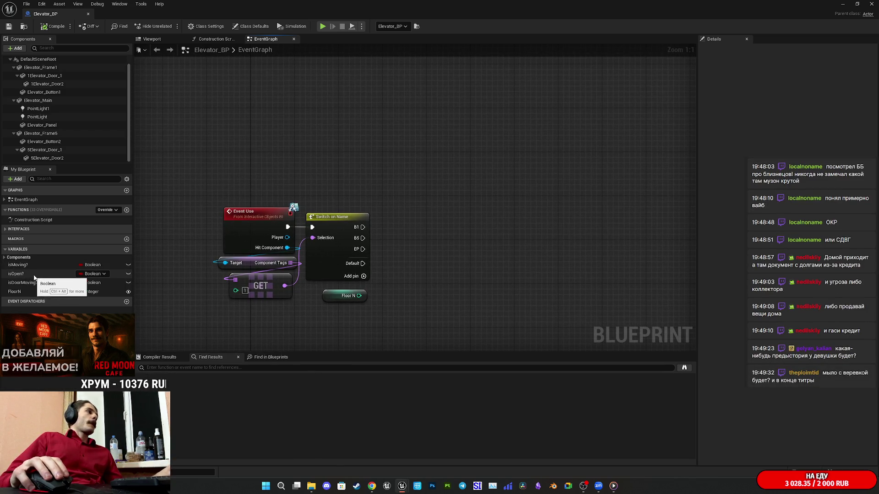
Step: Bring the isOpen?, isMoving? and isDoorMoving? variables into the event graph as getters
mouse_move(33, 277)
mouse_down()
mouse_move(391, 194)
mouse_move(289, 362)
mouse_move(323, 250)
mouse_up()
click(413, 210)
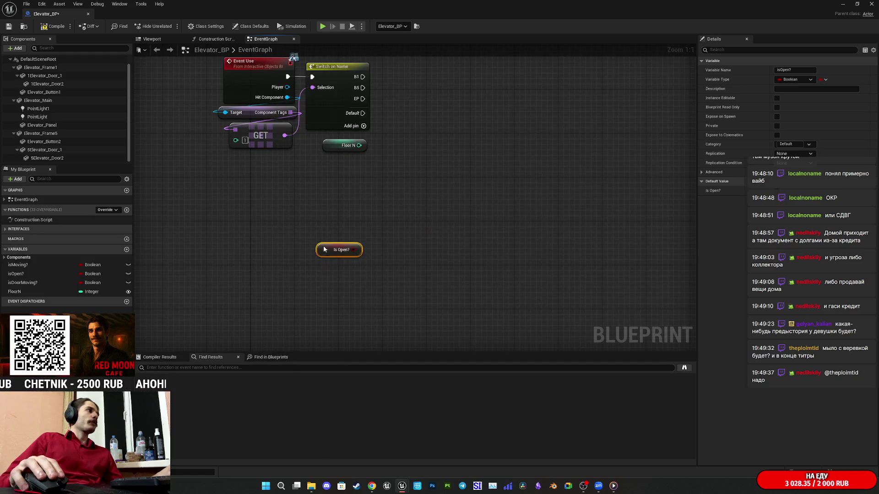
key(Delete)
mouse_move(41, 264)
mouse_down()
mouse_move(317, 223)
mouse_move(292, 296)
mouse_up()
drag(367, 304, 408, 253)
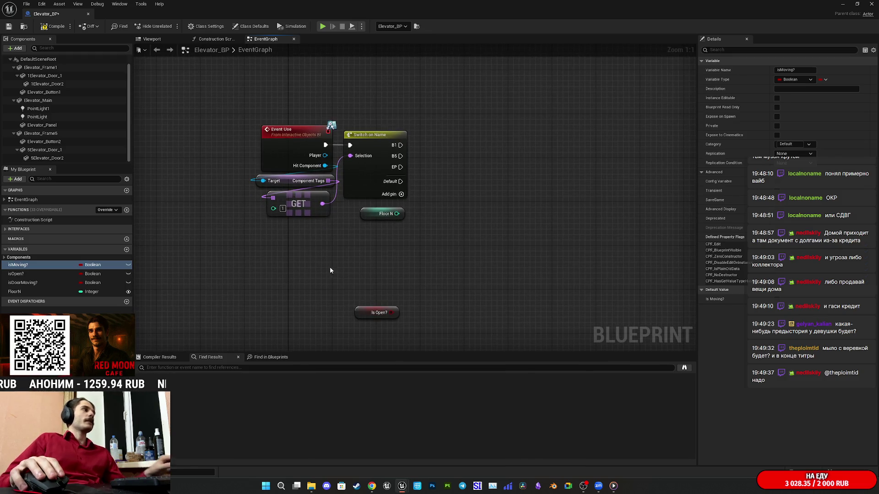
drag(331, 263, 316, 276)
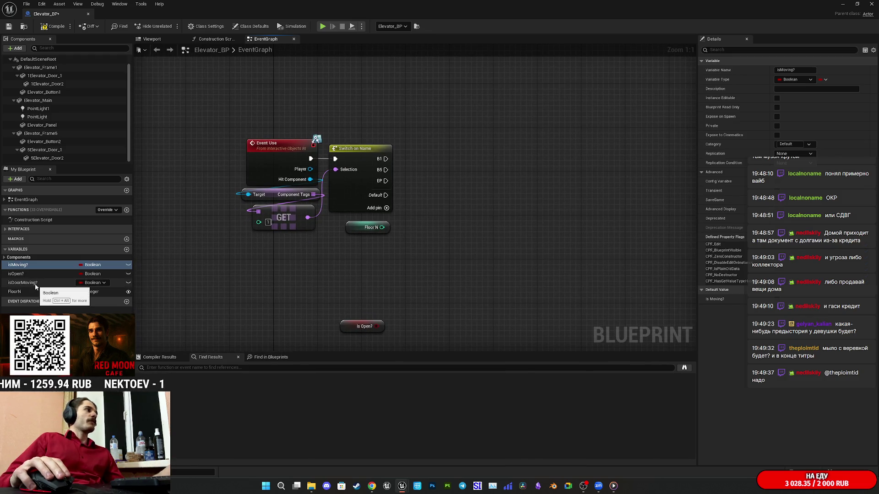
mouse_move(36, 285)
mouse_down()
mouse_move(195, 287)
mouse_move(55, 292)
mouse_move(41, 284)
mouse_up()
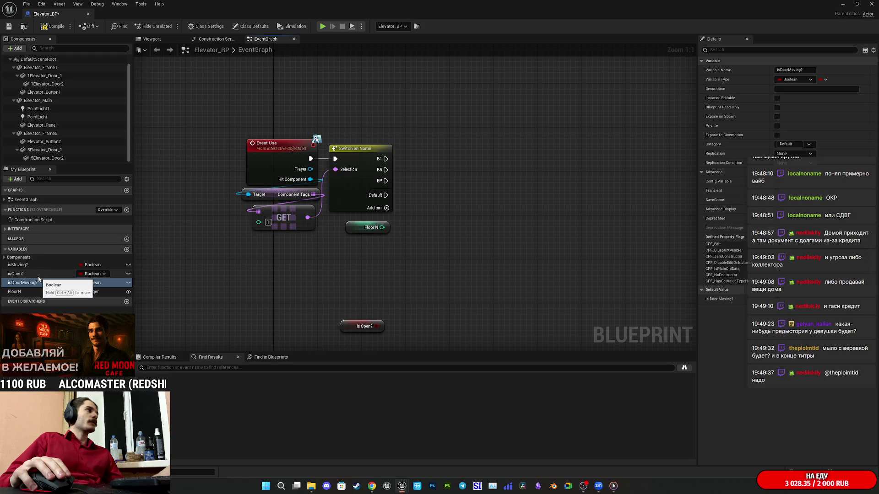
Step: Turn the Is Open? getter into a True/False check and wire Switch on Name B1 into it
drag(380, 327, 407, 295)
text(bra)
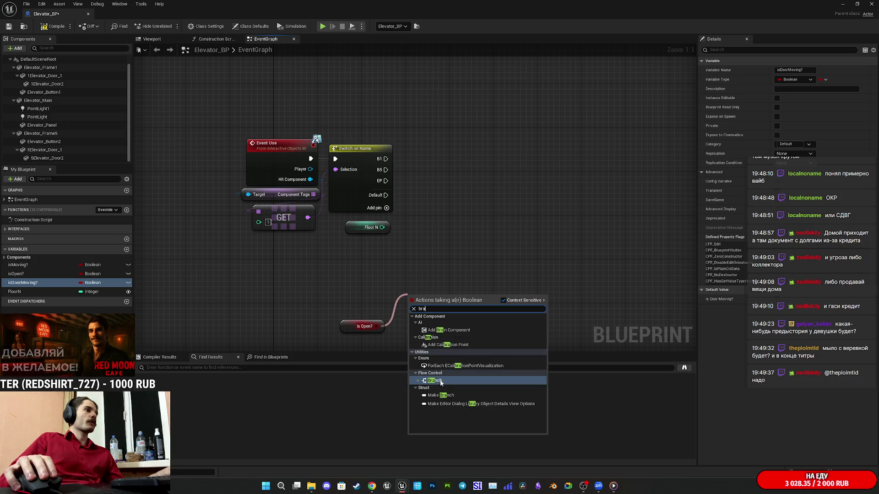
click(434, 381)
drag(441, 296, 450, 299)
key(Delete)
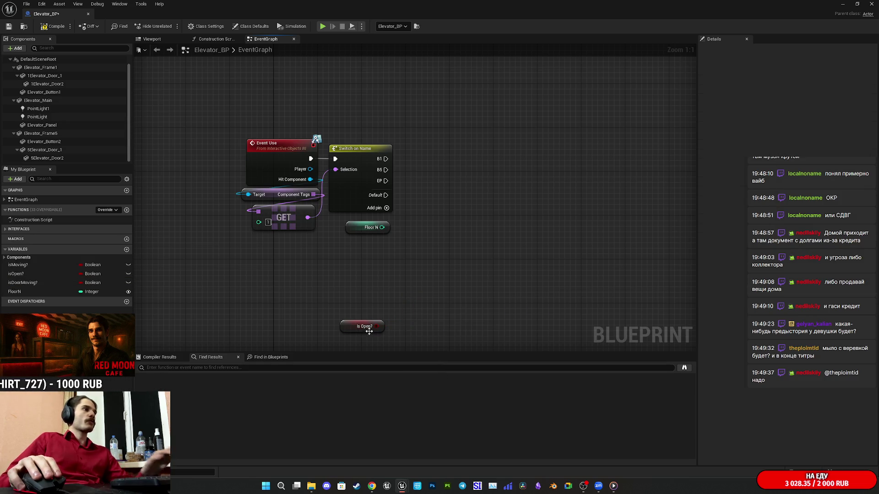
right_click(357, 326)
click(389, 393)
mouse_move(364, 326)
mouse_down()
mouse_move(429, 135)
mouse_move(442, 133)
mouse_up()
drag(385, 159, 532, 113)
Step: Compare Floor N with an Equal node and feed the result into a new Branch
mouse_move(381, 227)
mouse_down()
mouse_move(393, 235)
mouse_move(418, 222)
mouse_move(401, 230)
mouse_move(406, 235)
mouse_move(416, 216)
mouse_up()
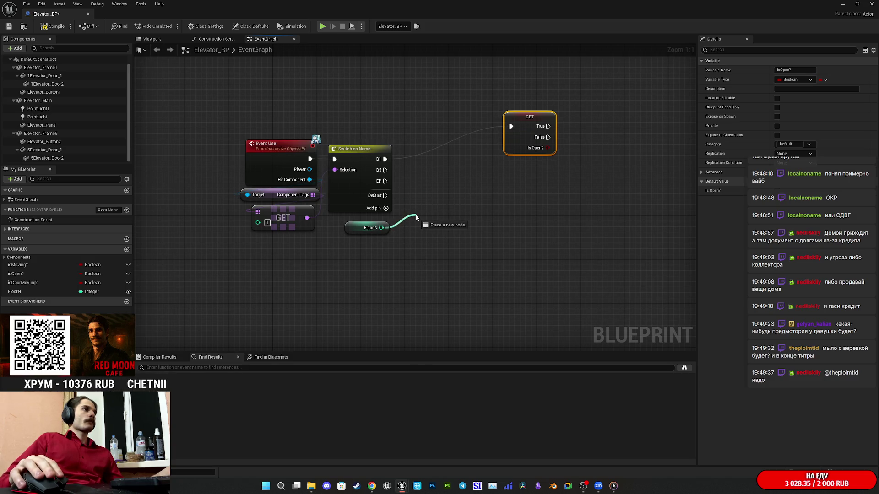
drag(415, 216, 409, 210)
text(=)
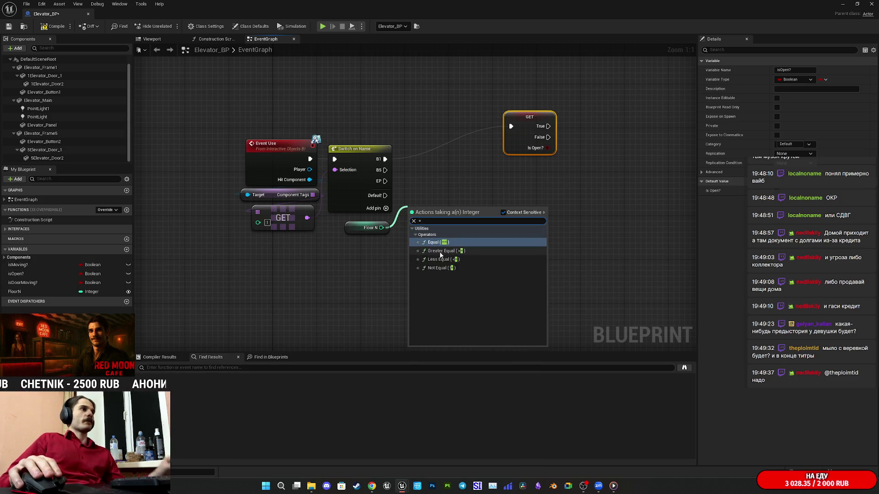
click(440, 246)
drag(454, 217, 453, 182)
text(branch)
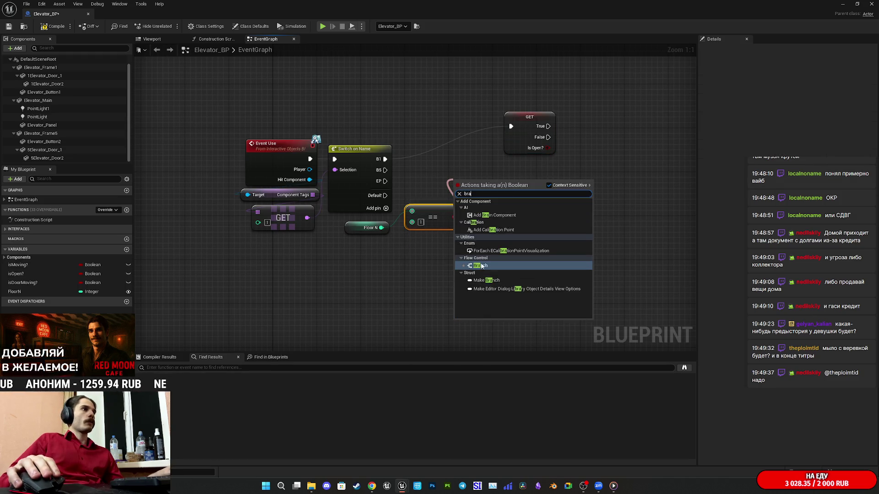
key(Return)
Step: Route Switch B1's execution into the Branch and place Floor N and Equal above the Switch
mouse_move(385, 159)
mouse_down()
mouse_move(456, 192)
mouse_move(492, 177)
mouse_move(495, 167)
mouse_move(456, 166)
mouse_move(441, 150)
mouse_up()
click(446, 151)
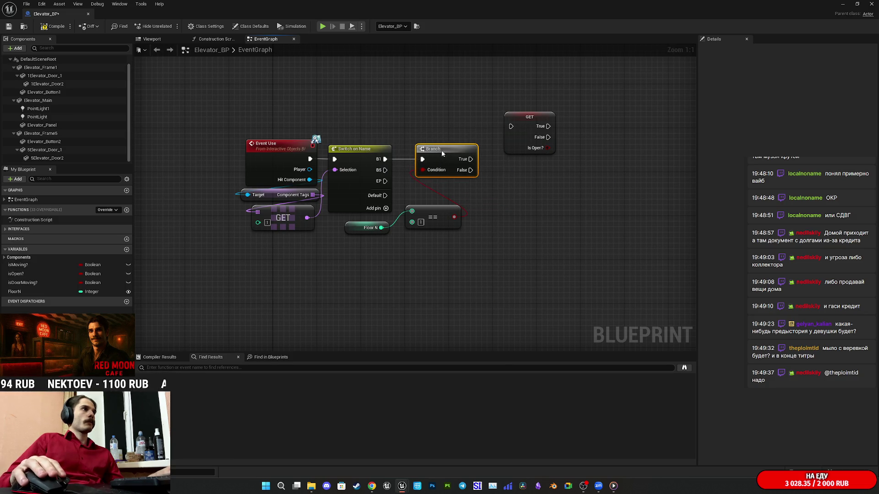
drag(443, 217, 439, 233)
mouse_move(435, 265)
mouse_down()
mouse_move(380, 224)
mouse_move(394, 235)
mouse_move(392, 248)
mouse_move(372, 262)
mouse_move(396, 113)
mouse_move(366, 127)
mouse_up()
click(435, 98)
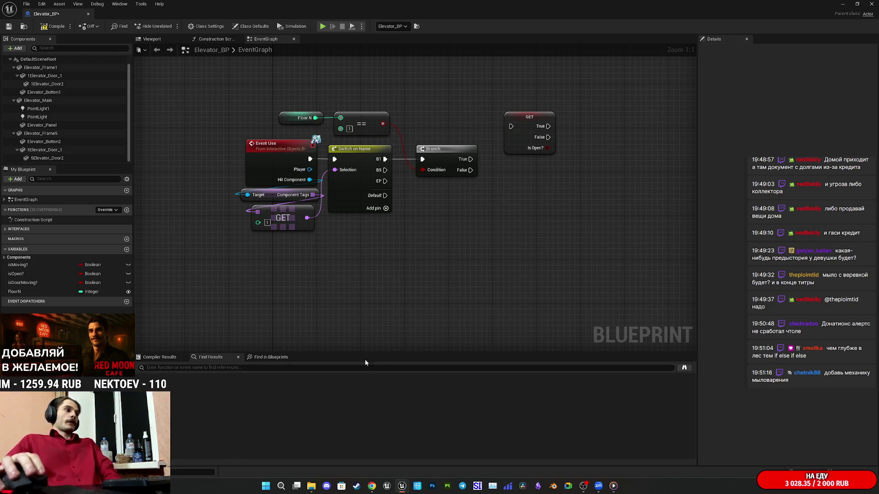
Step: In the Twitch stream manager, open DonationAlerts from the bookmarks in a new tab, then close it
mouse_move(371, 491)
click(361, 439)
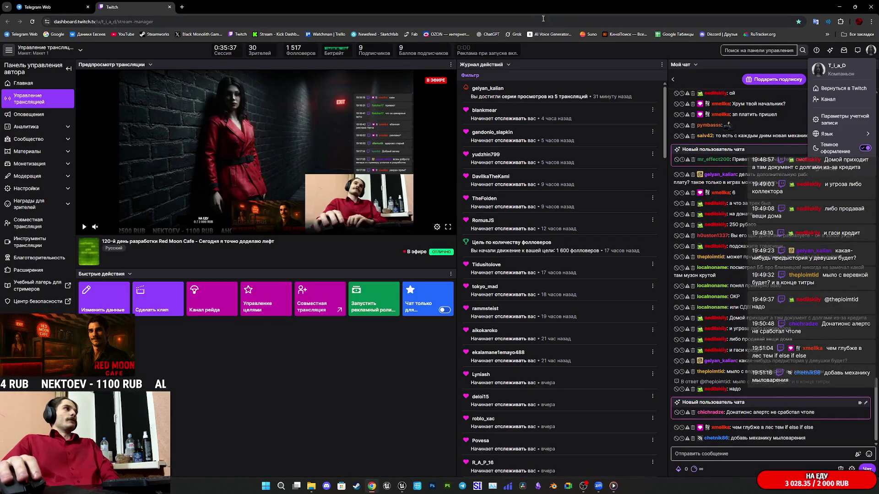
click(852, 36)
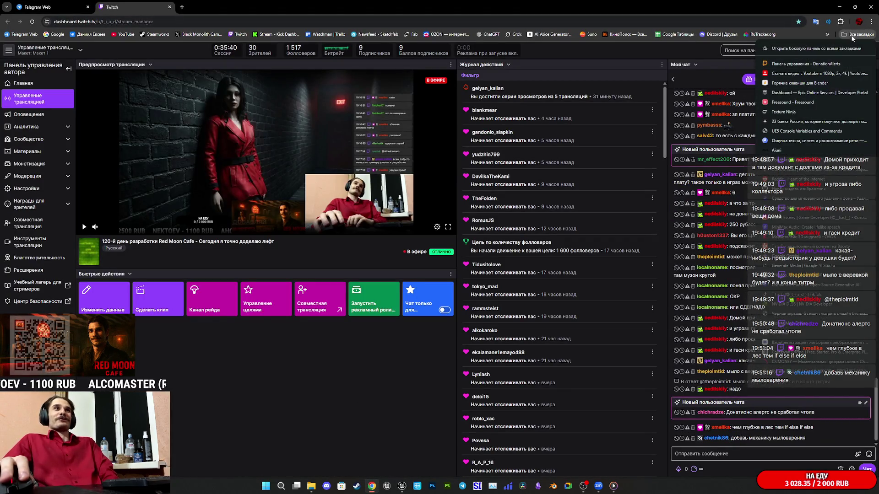
middle_click(822, 66)
key(ctrl+w)
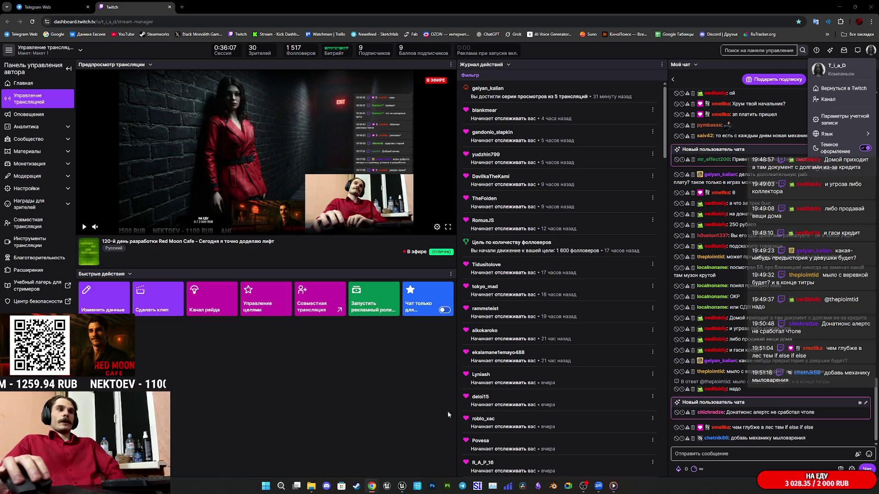
Step: Close the account menu and return to the Elevator_BP blueprint editor
click(531, 410)
mouse_move(826, 380)
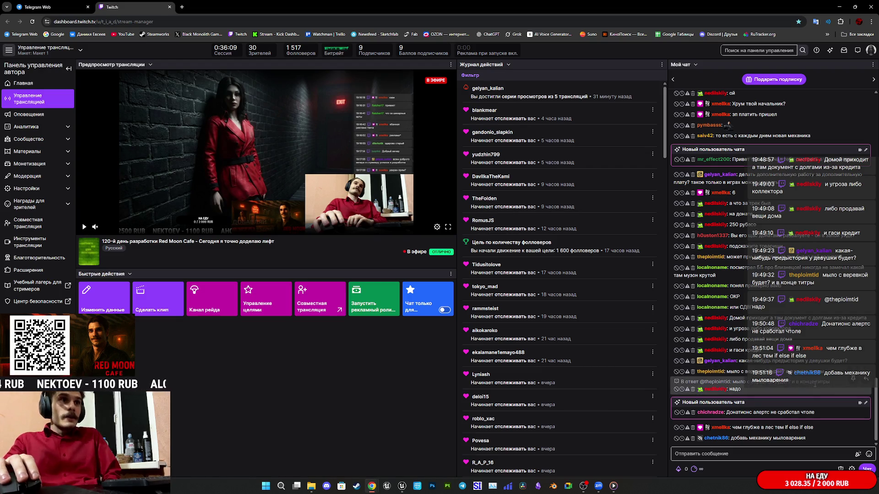
mouse_move(812, 427)
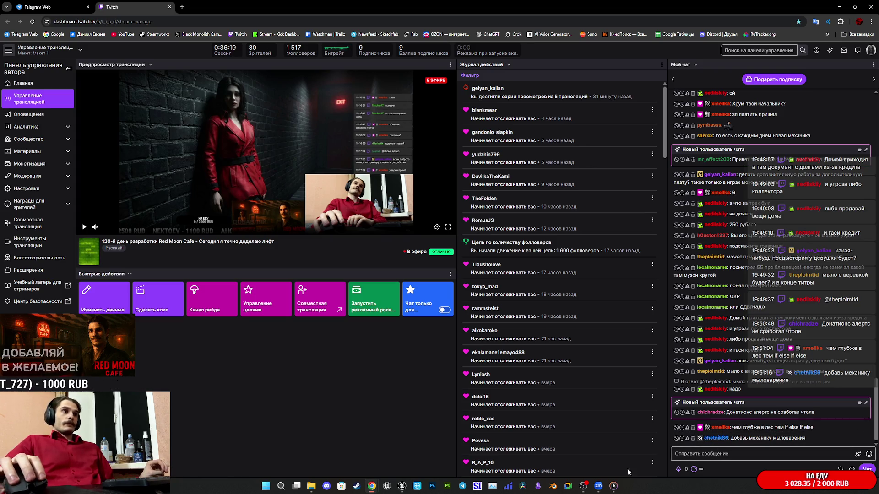
mouse_move(401, 488)
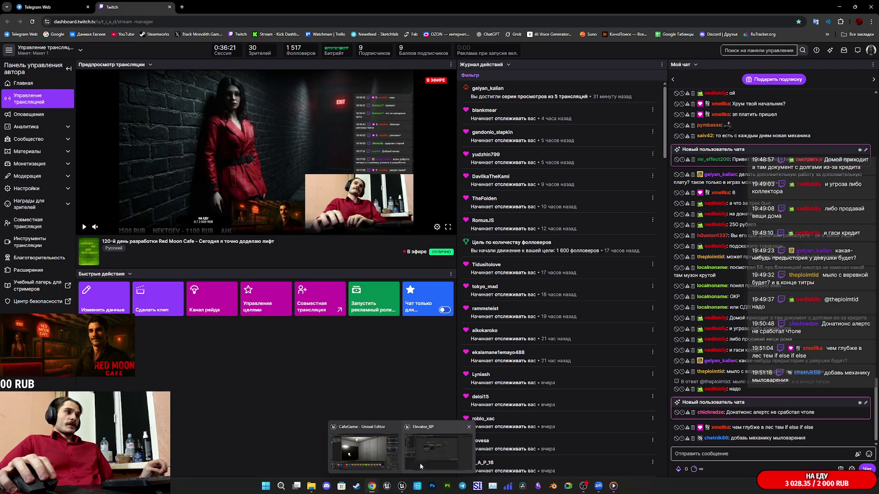
click(420, 460)
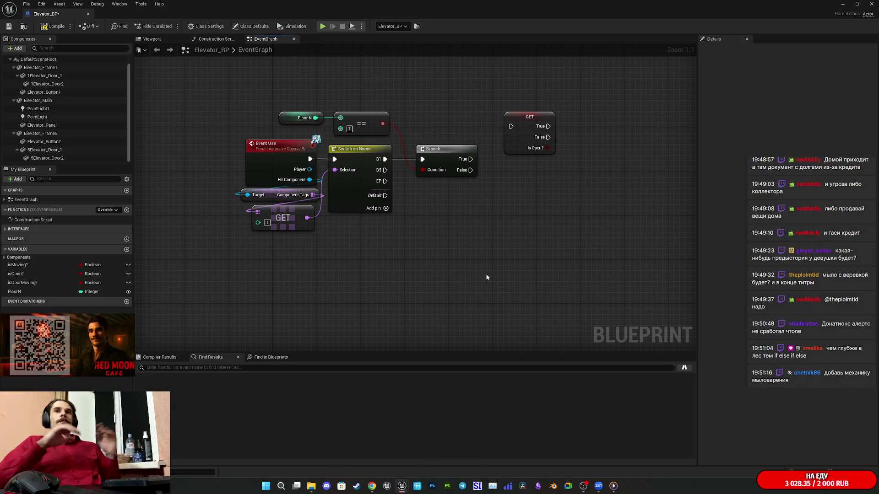
Step: Line up the Branch and Is Open? GET nodes and connect Branch True to the GET node
mouse_move(506, 226)
mouse_down()
mouse_move(476, 223)
mouse_move(490, 247)
mouse_move(512, 228)
mouse_up()
drag(471, 195, 454, 196)
click(533, 217)
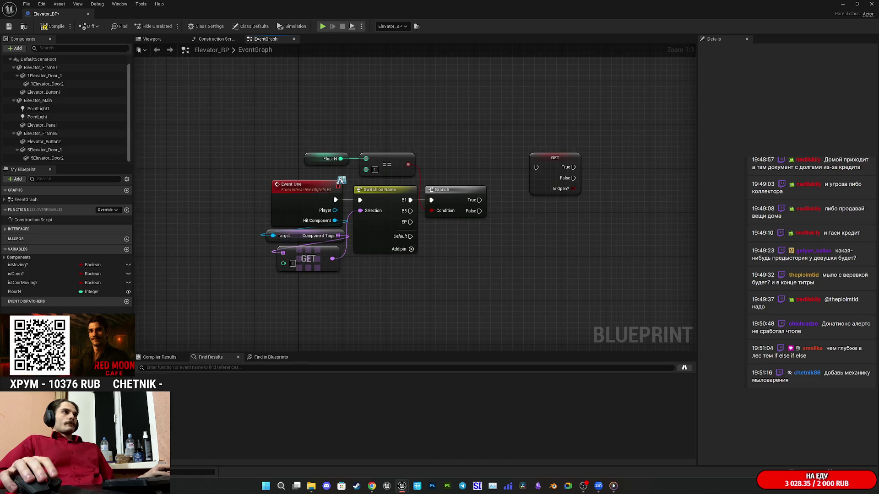
drag(532, 217, 500, 229)
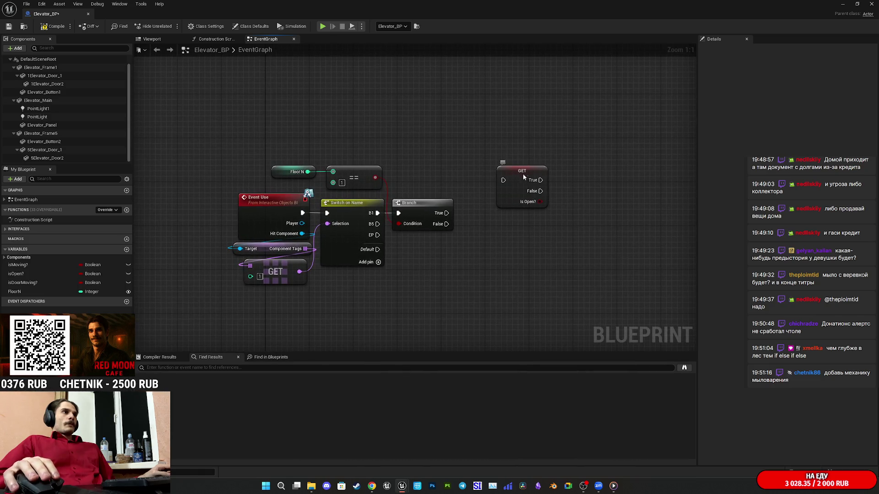
drag(523, 174, 528, 157)
click(531, 213)
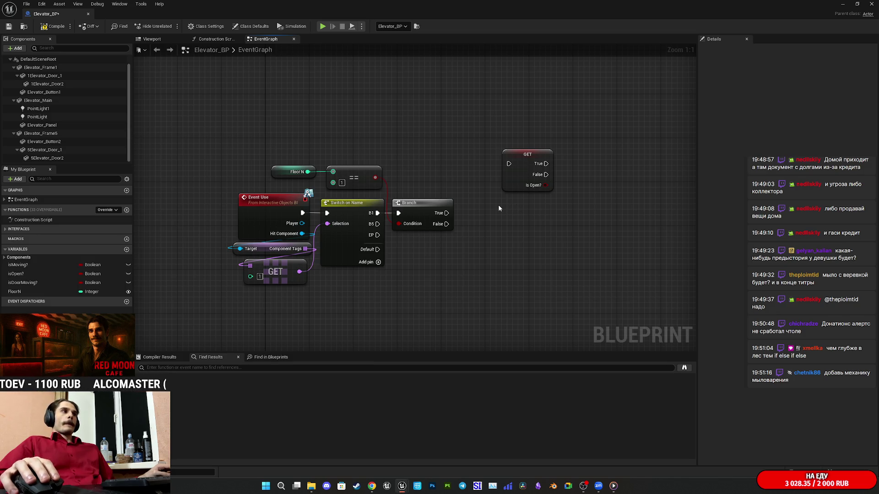
mouse_move(446, 213)
mouse_down()
mouse_move(506, 163)
mouse_move(515, 174)
mouse_move(493, 184)
mouse_up()
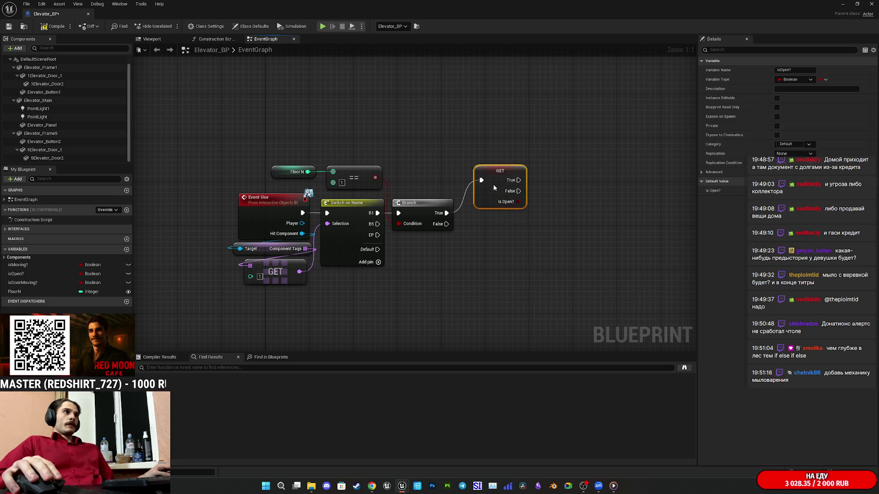
click(551, 195)
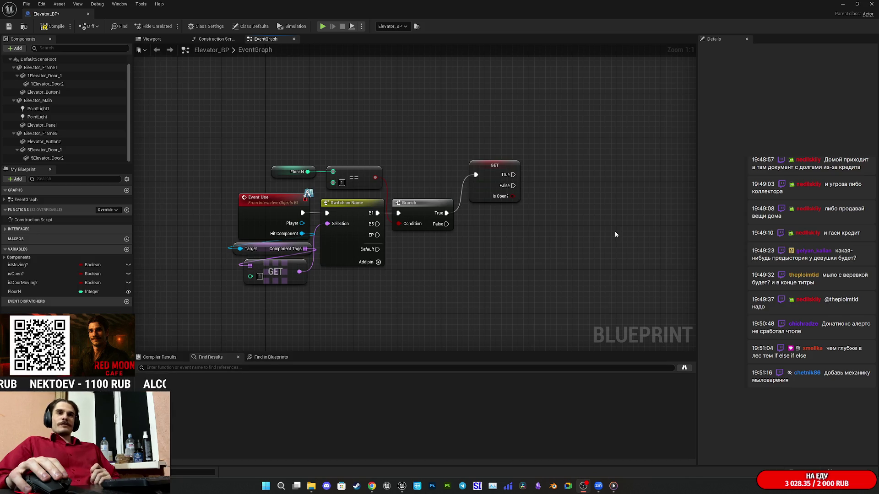
mouse_move(372, 486)
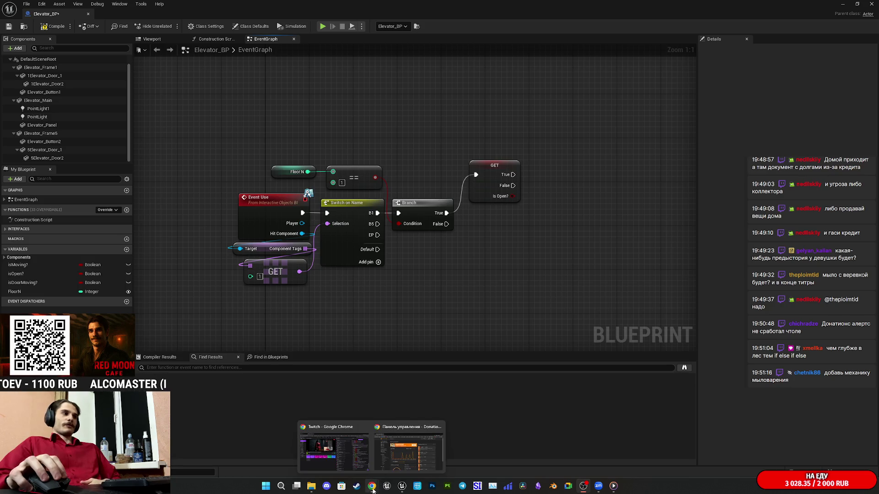
click(352, 458)
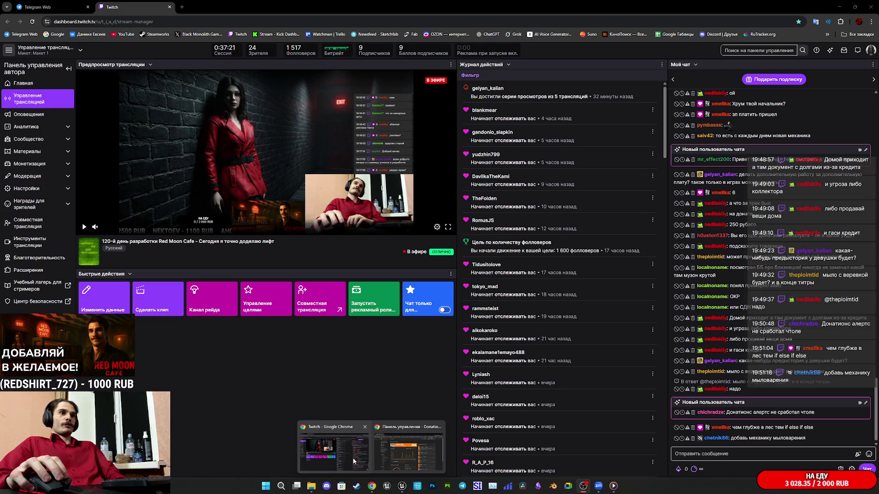
click(353, 460)
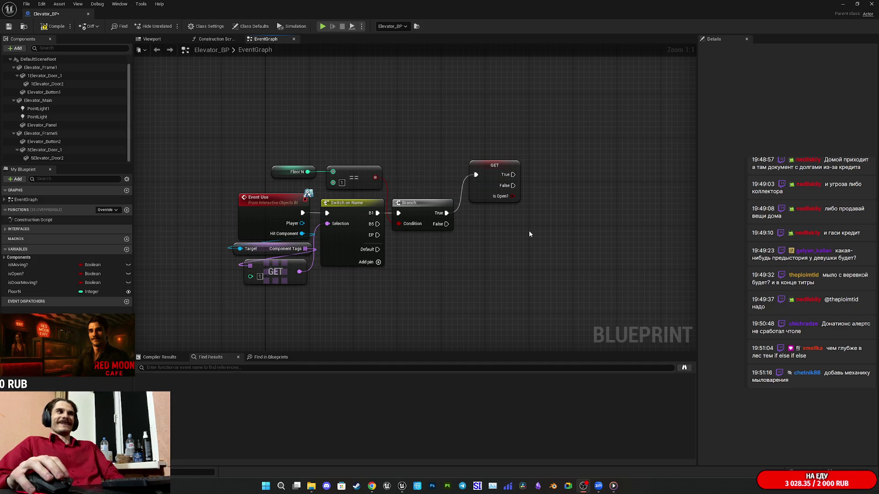
Step: Reposition the Is Open? GET node and add a Timeline node off its False output
mouse_move(492, 187)
mouse_down()
mouse_move(479, 201)
mouse_move(492, 213)
mouse_up()
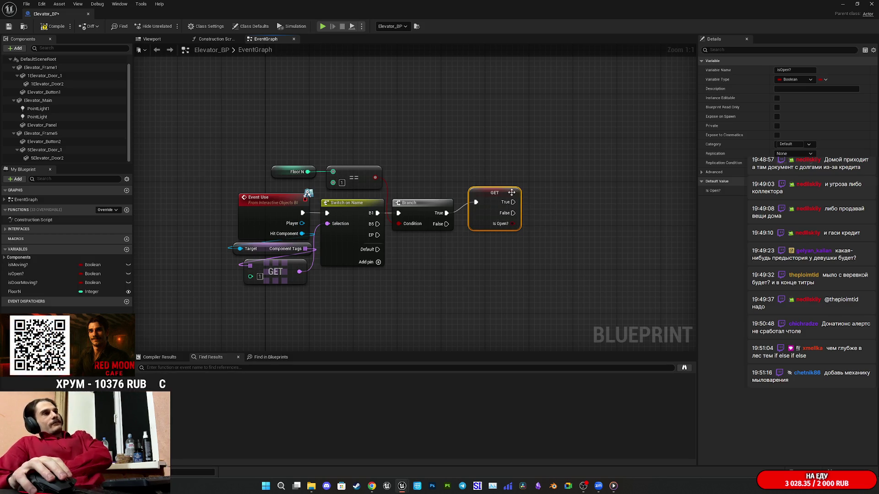
drag(497, 197, 492, 197)
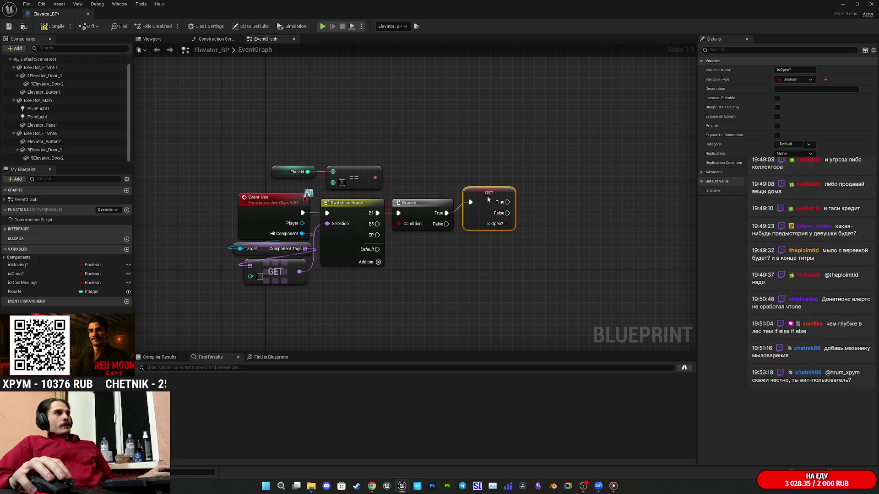
click(509, 270)
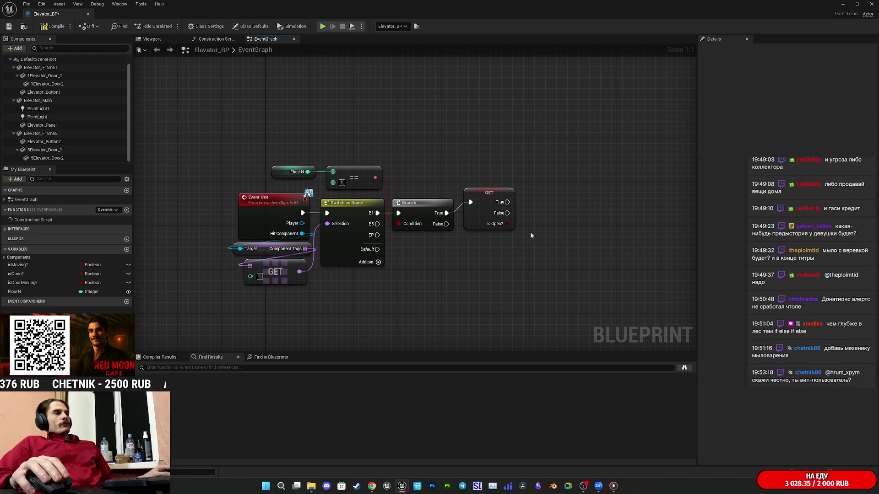
drag(530, 232, 505, 240)
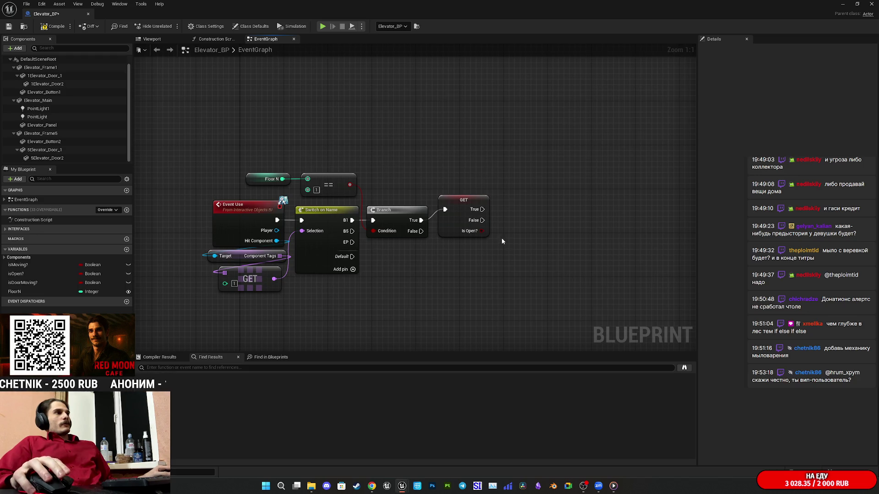
drag(482, 220, 523, 198)
text(ad)
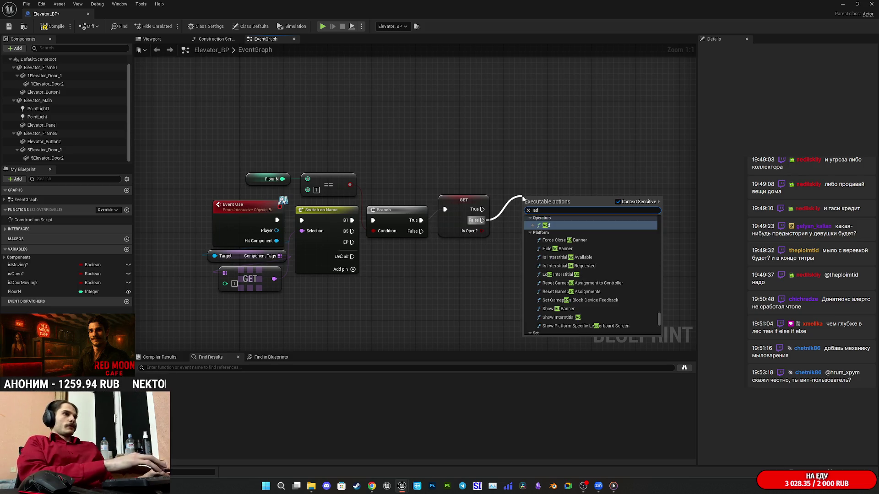
text(d time)
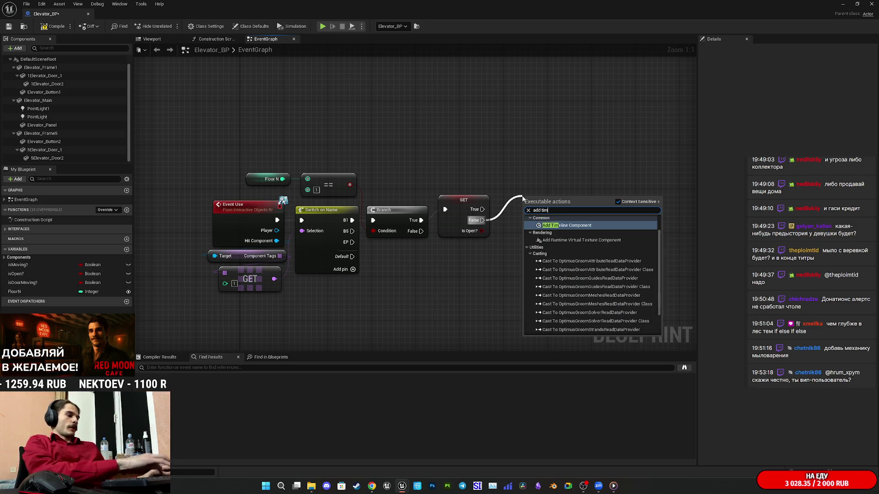
click(549, 255)
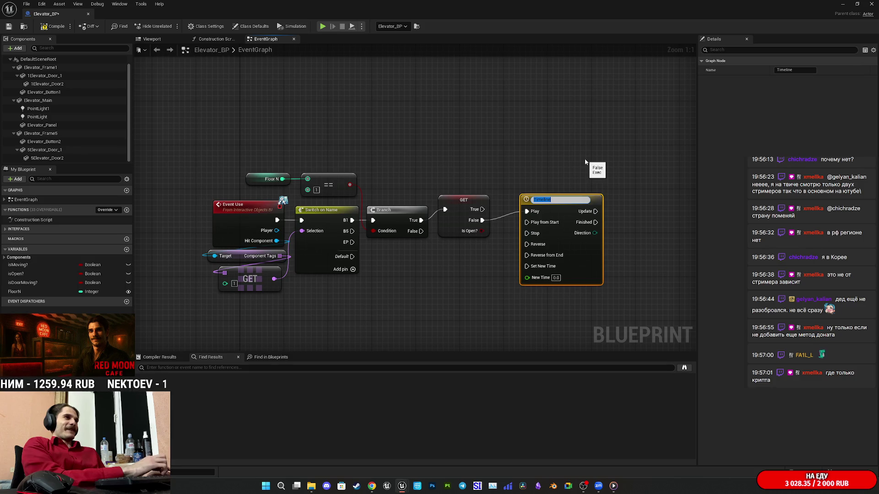
Step: Name the timeline 'Open Door', shift it left, and dismiss the Zoom meeting-ended notice
text(Open Door)
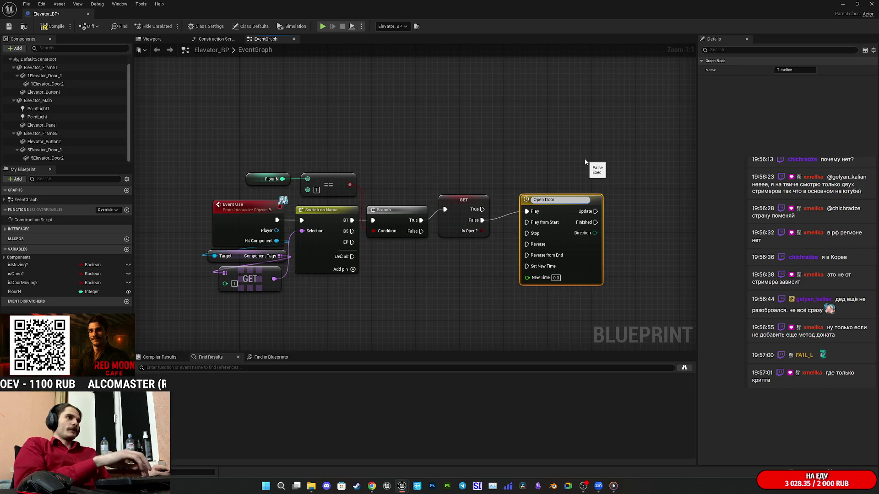
key(Return)
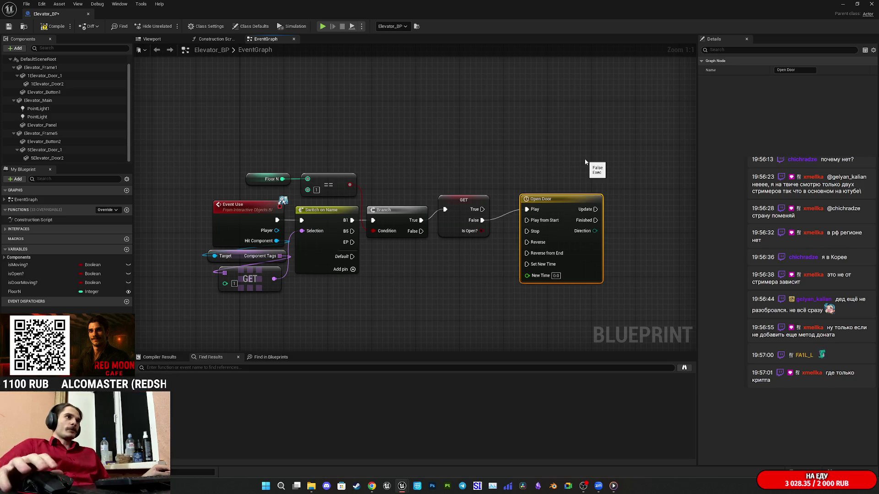
drag(594, 264, 576, 264)
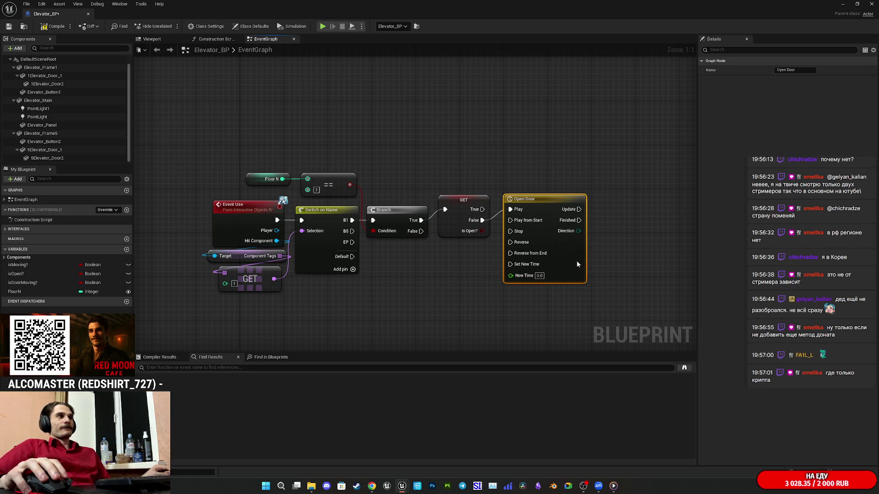
click(649, 259)
mouse_move(640, 261)
mouse_down()
mouse_move(608, 261)
mouse_move(604, 244)
mouse_up()
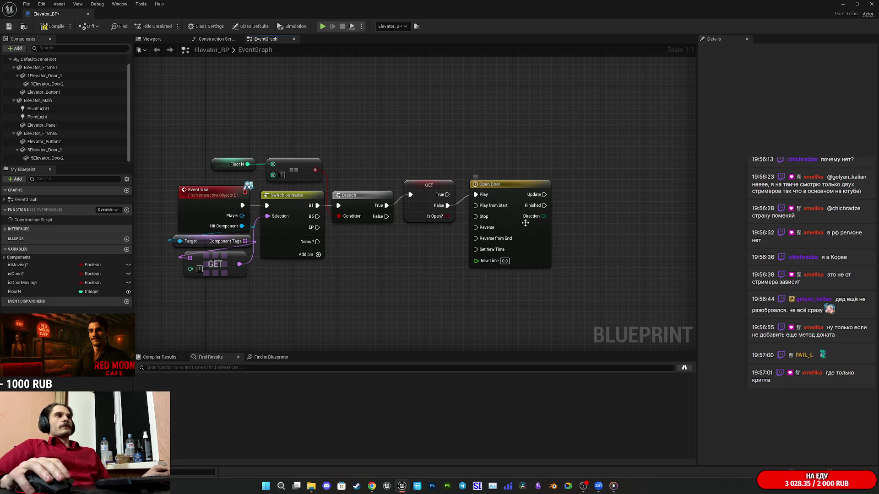
mouse_move(526, 287)
mouse_down()
mouse_move(343, 165)
mouse_move(436, 284)
mouse_up()
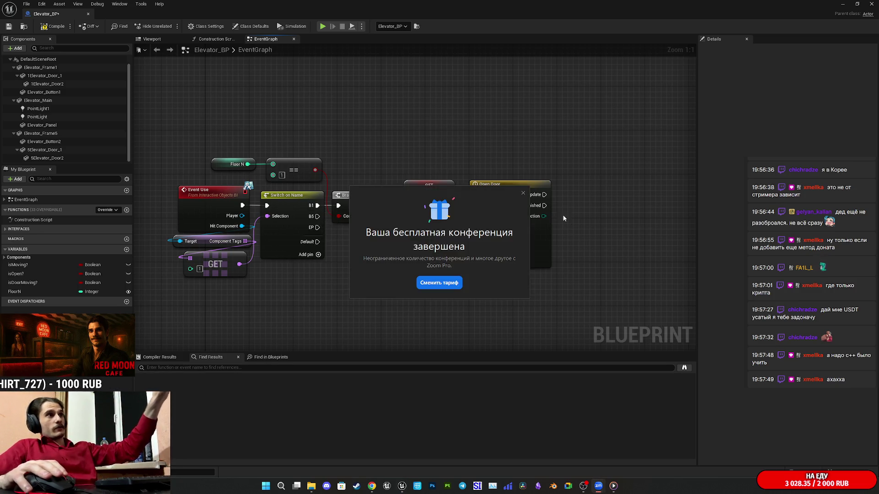
click(523, 193)
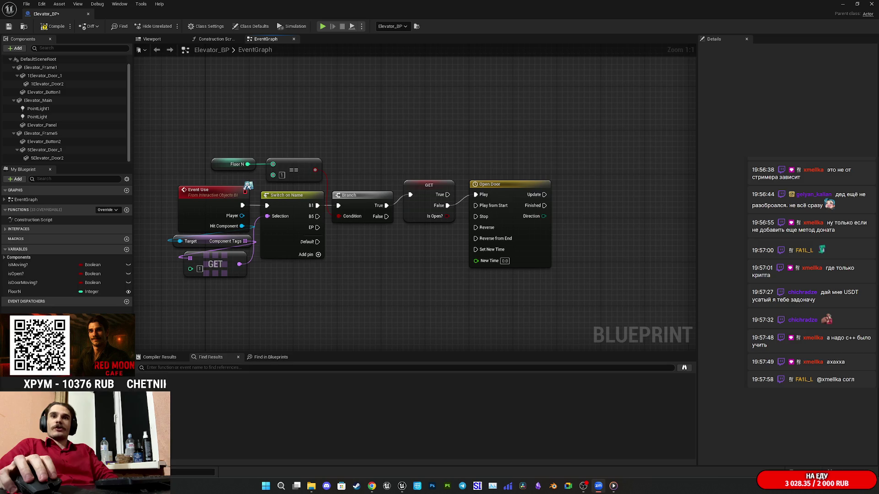
Step: Switch from Unreal to the Twitch stream manager in Chrome
key(alt+Tab)
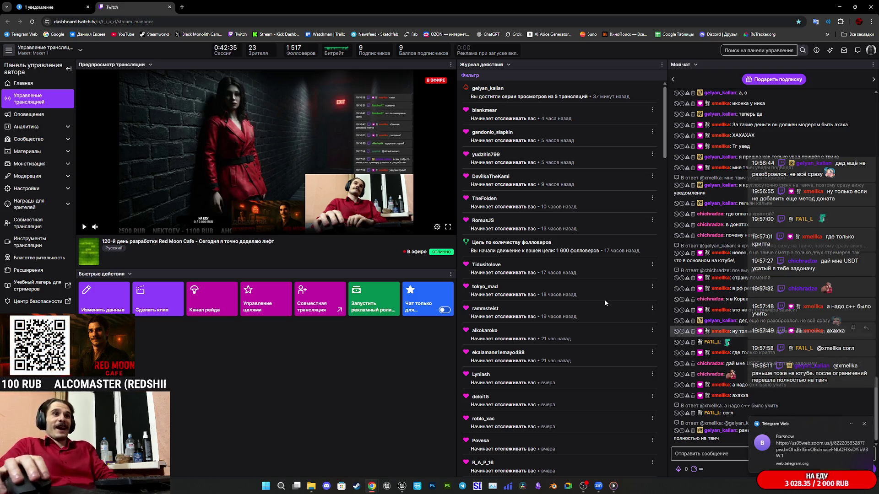
Step: Open the Zoom meeting link from the Telegram Web chat in the Zoom app, close its tab, and return to Unreal
click(50, 7)
click(235, 76)
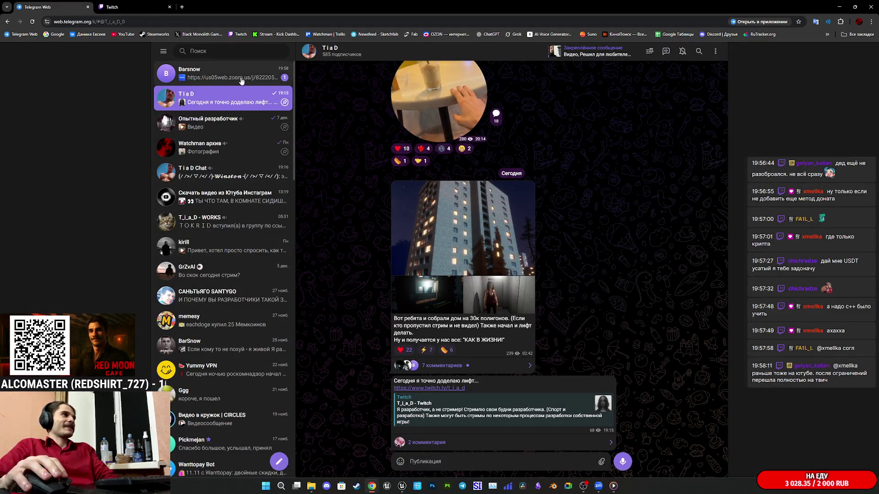
click(464, 410)
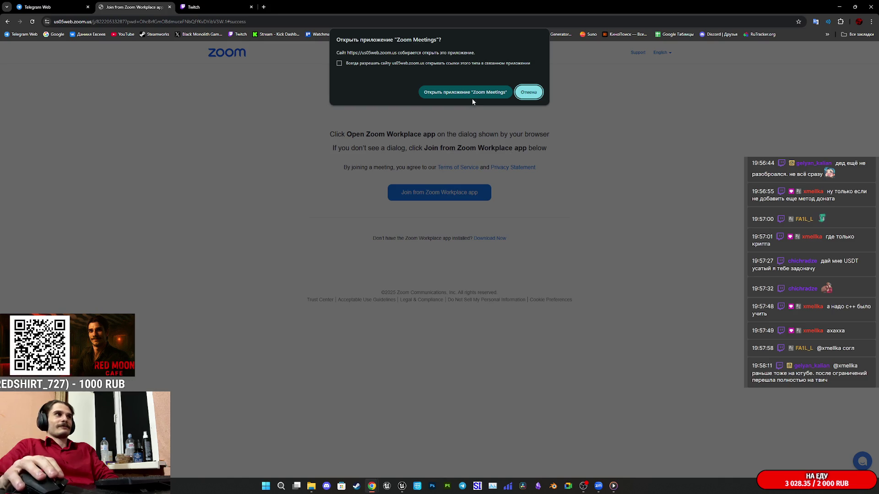
click(471, 96)
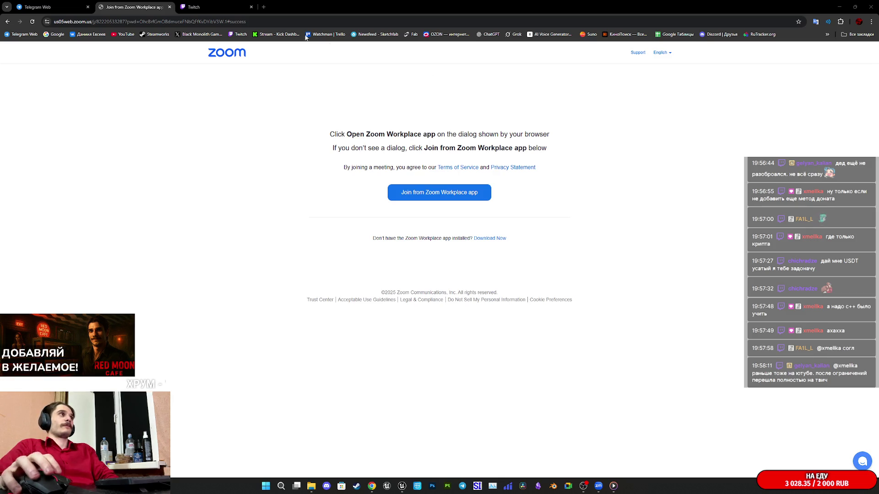
key(ctrl+w)
key(ctrl+Tab)
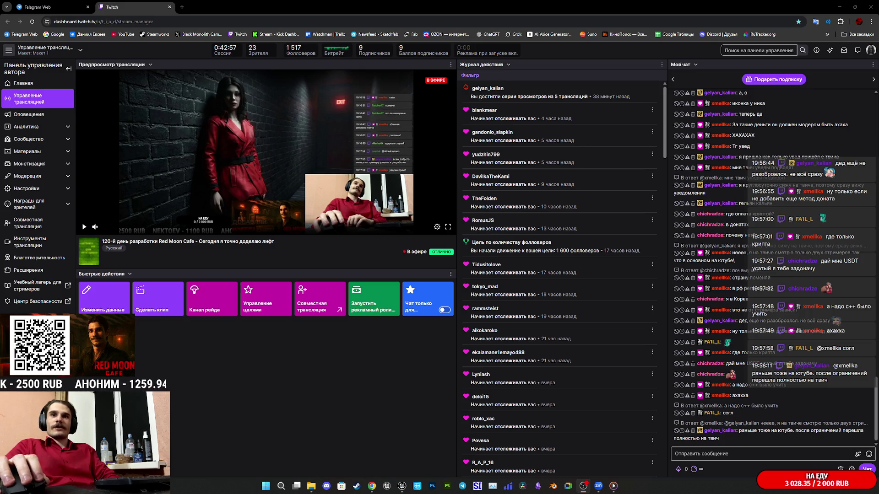
key(alt+Tab)
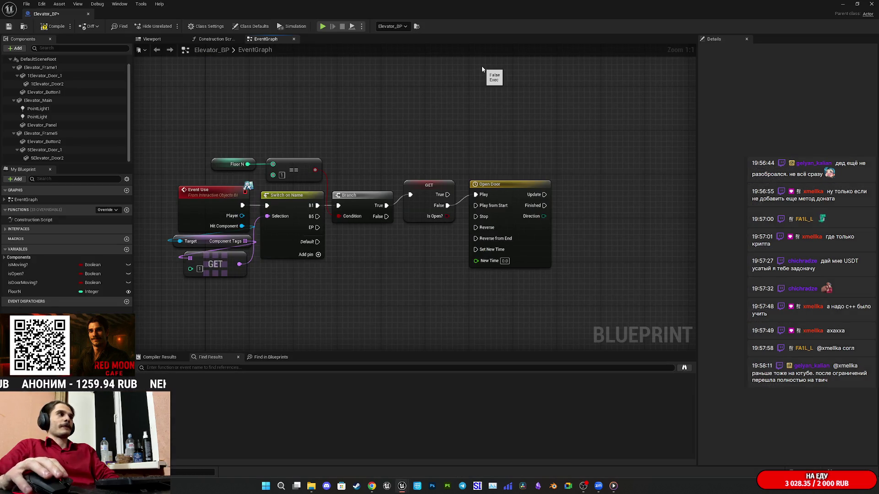
mouse_move(450, 108)
mouse_down()
mouse_move(534, 114)
mouse_move(424, 97)
mouse_up()
mouse_move(554, 311)
mouse_down()
mouse_move(493, 224)
mouse_move(474, 231)
mouse_move(543, 215)
mouse_up()
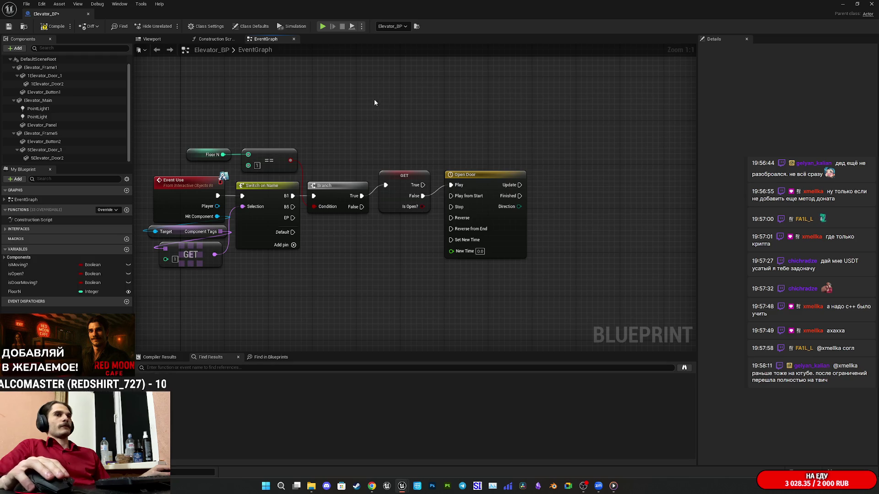
mouse_move(387, 255)
mouse_down()
mouse_move(427, 203)
mouse_move(397, 231)
mouse_up()
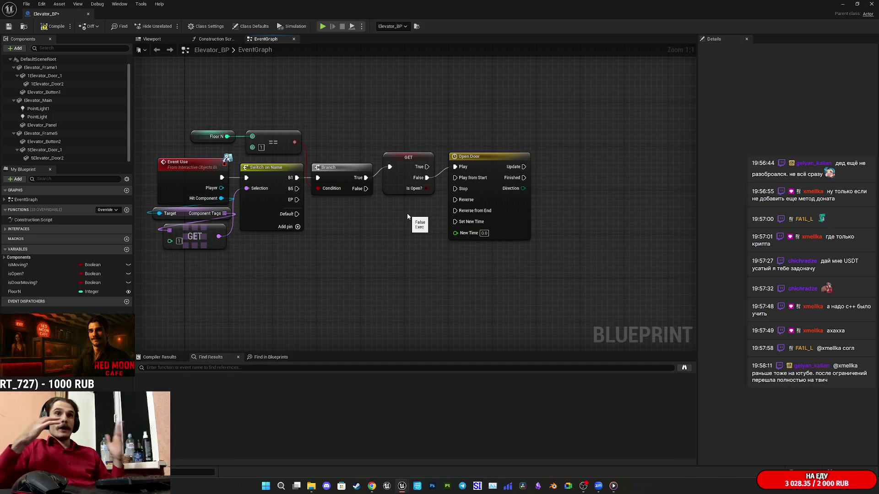
mouse_move(355, 90)
mouse_down()
mouse_move(389, 103)
mouse_move(380, 139)
mouse_move(350, 184)
mouse_up()
drag(303, 276, 279, 256)
scroll(174, 174, down, 1)
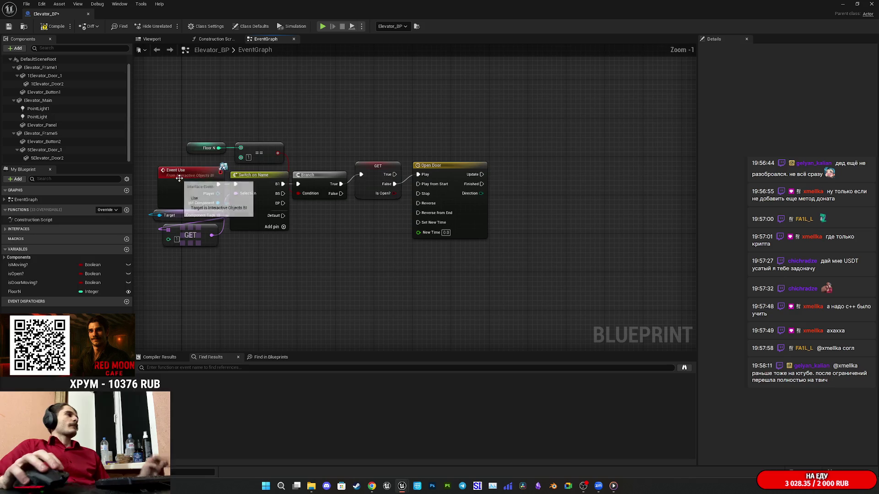
drag(282, 145, 340, 149)
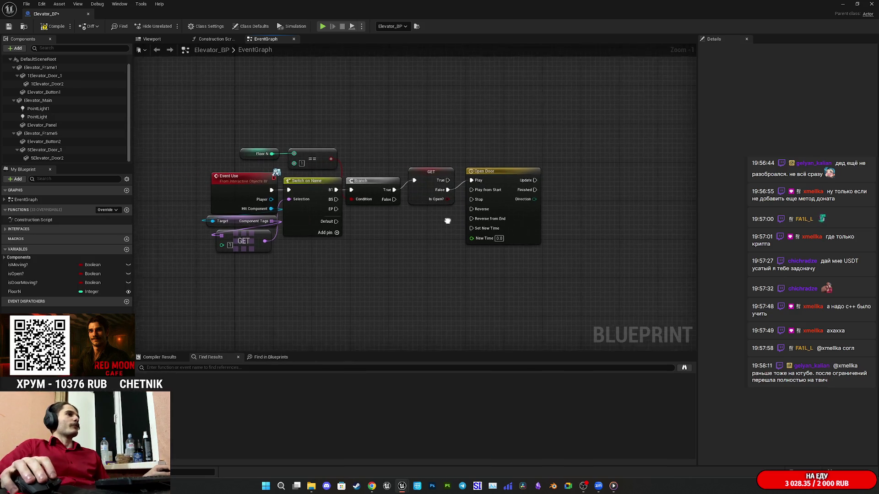
mouse_move(572, 186)
mouse_down()
mouse_move(432, 232)
mouse_move(468, 218)
mouse_up()
text(set loca)
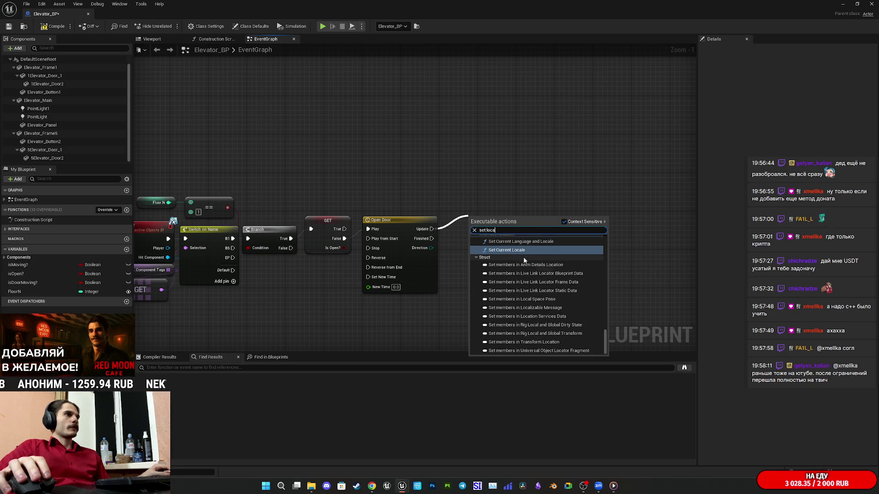
text(tion)
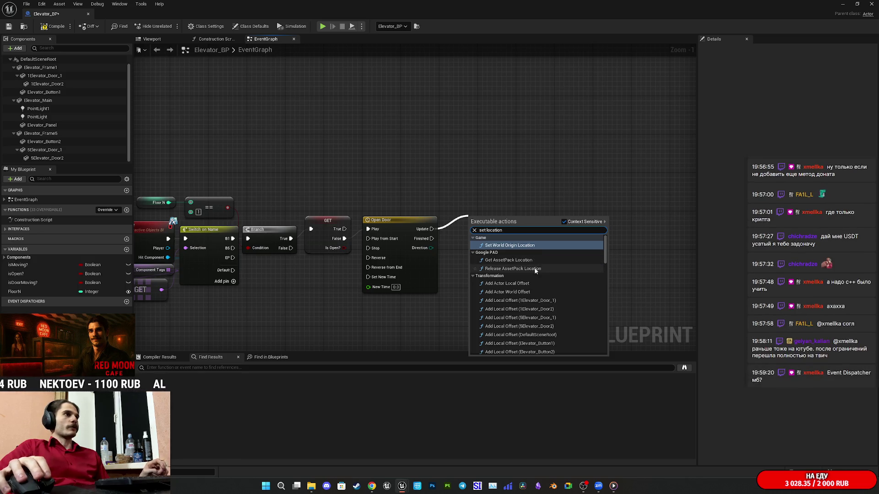
Step: Add a Set World Location (PointLight) node driven by the Open Door timeline's Update output
scroll(530, 292, down, 1)
scroll(535, 302, down, 5)
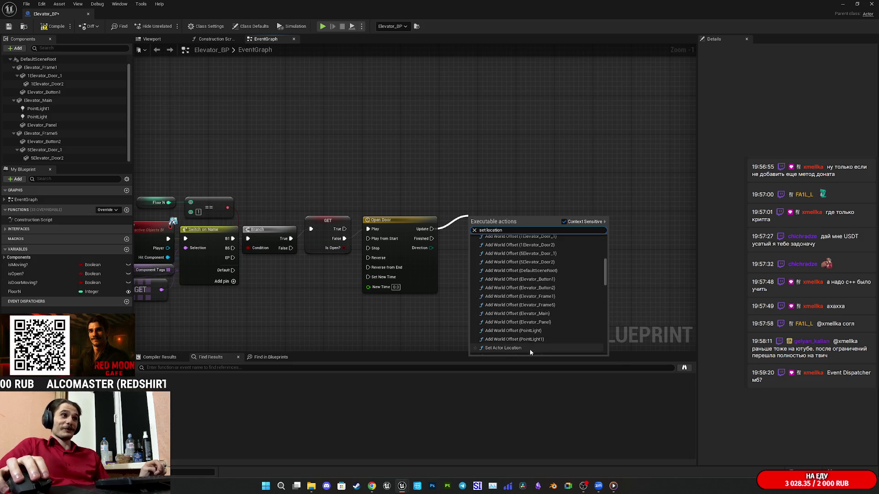
scroll(536, 320, up, 5)
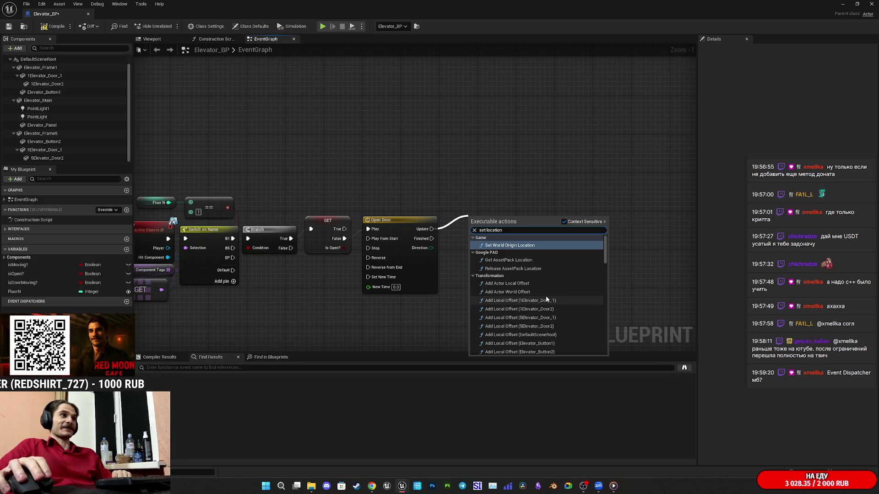
scroll(534, 265, down, 2)
scroll(533, 266, down, 10)
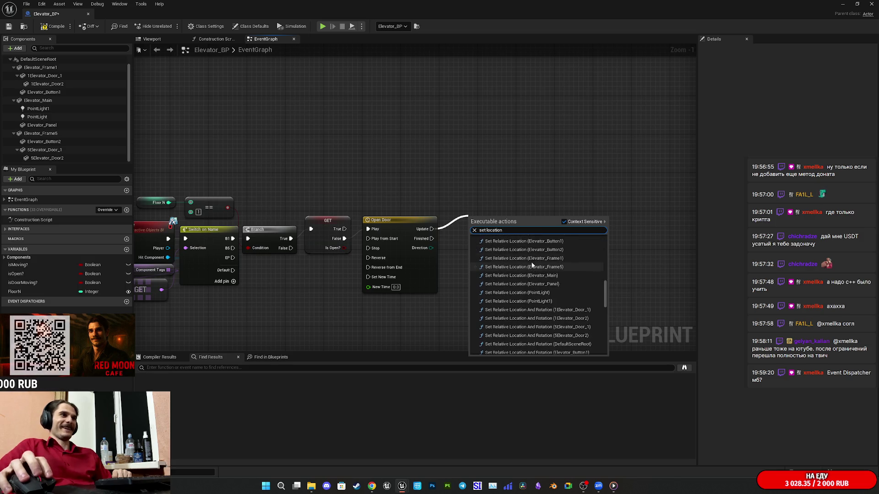
scroll(513, 306, up, 1)
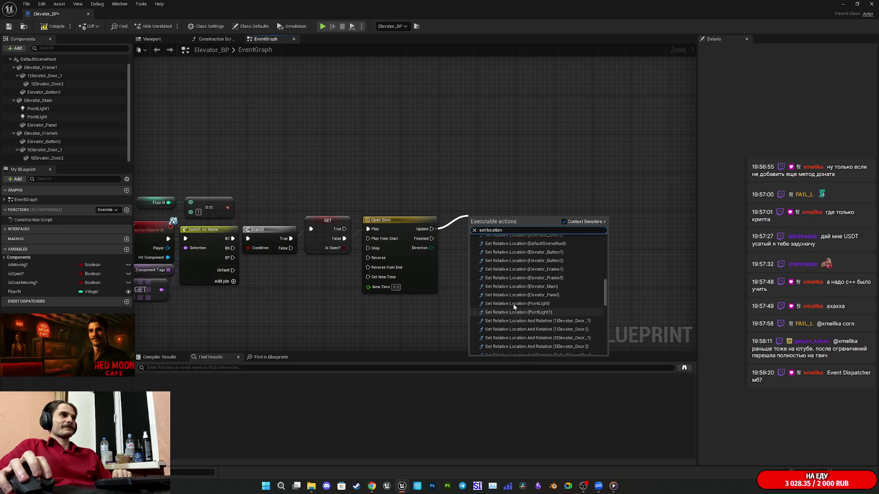
scroll(514, 306, up, 3)
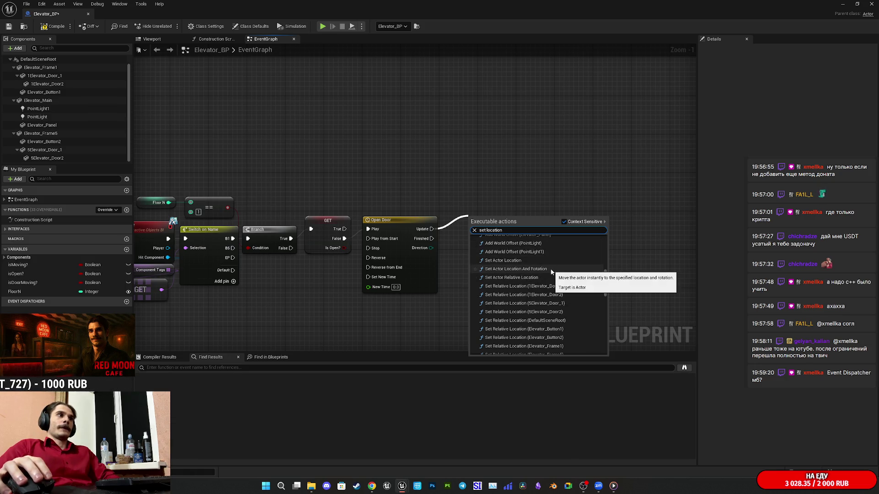
scroll(543, 290, up, 3)
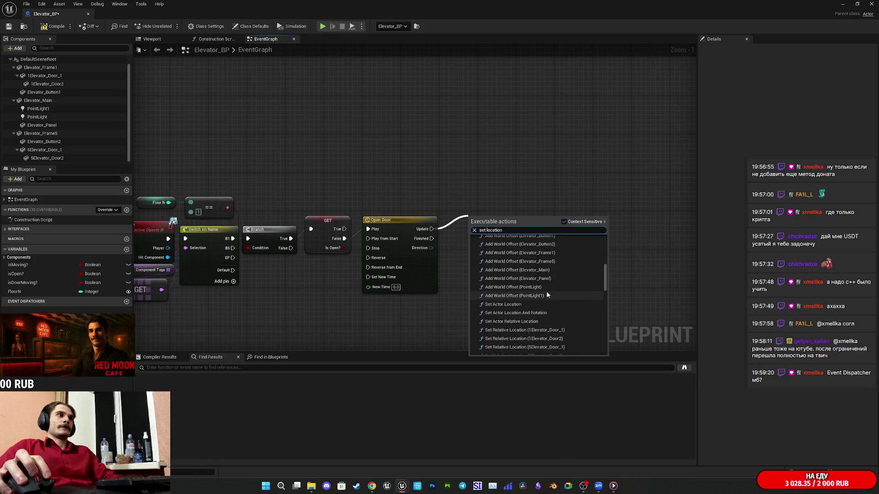
scroll(549, 293, down, 5)
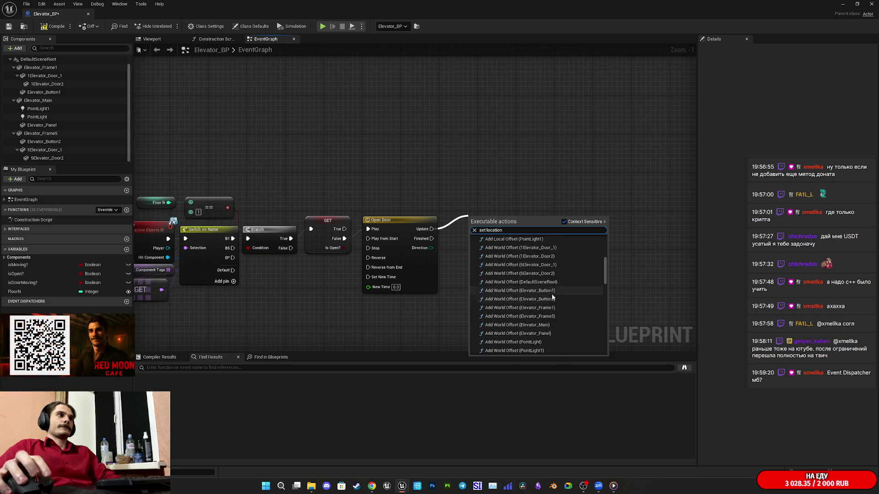
scroll(553, 295, down, 1)
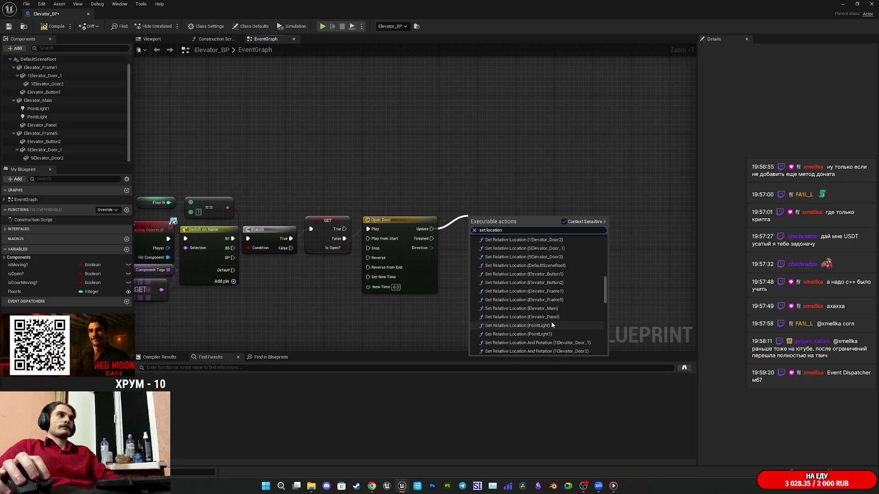
scroll(551, 323, down, 4)
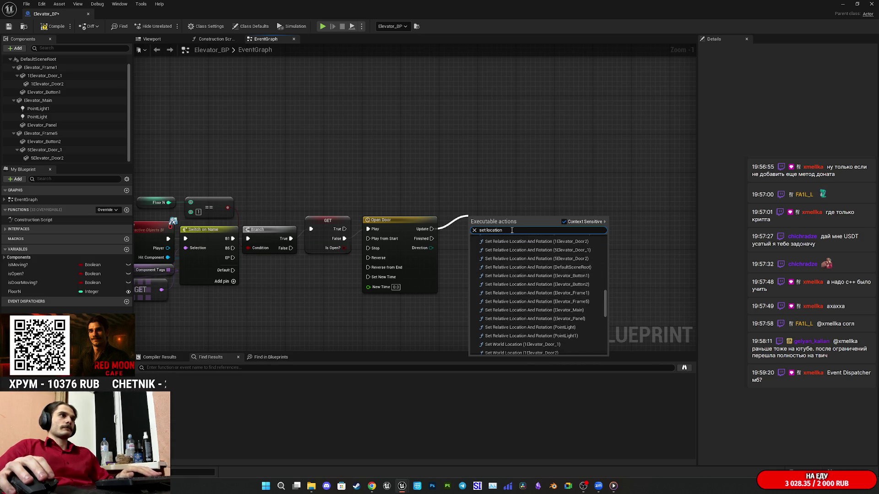
scroll(545, 303, down, 5)
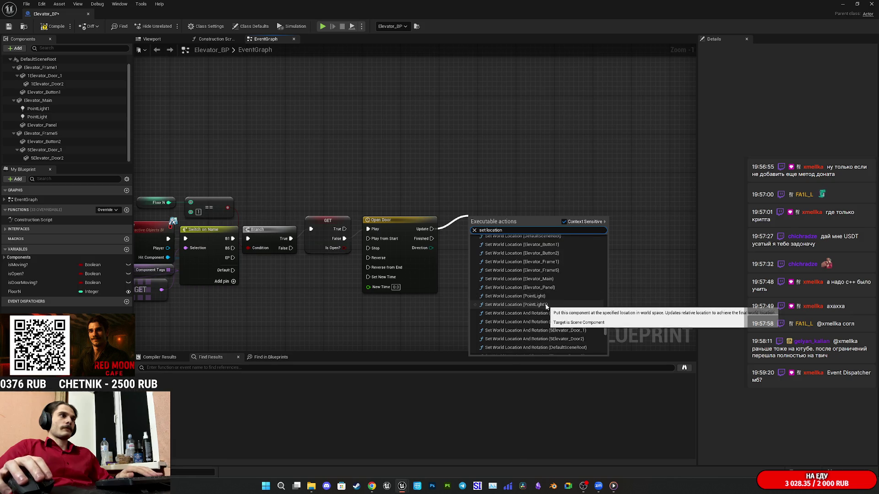
click(535, 298)
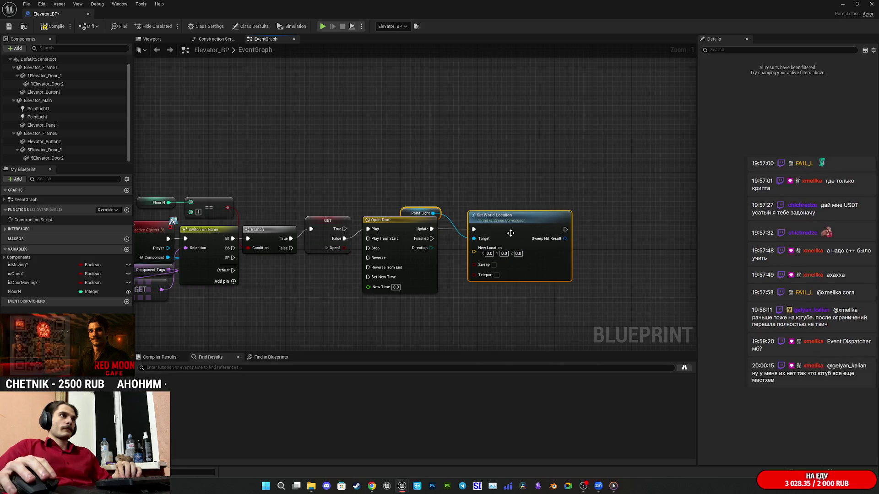
Step: Delete the trial Set World Location and Point Light nodes
drag(509, 218, 509, 205)
click(460, 185)
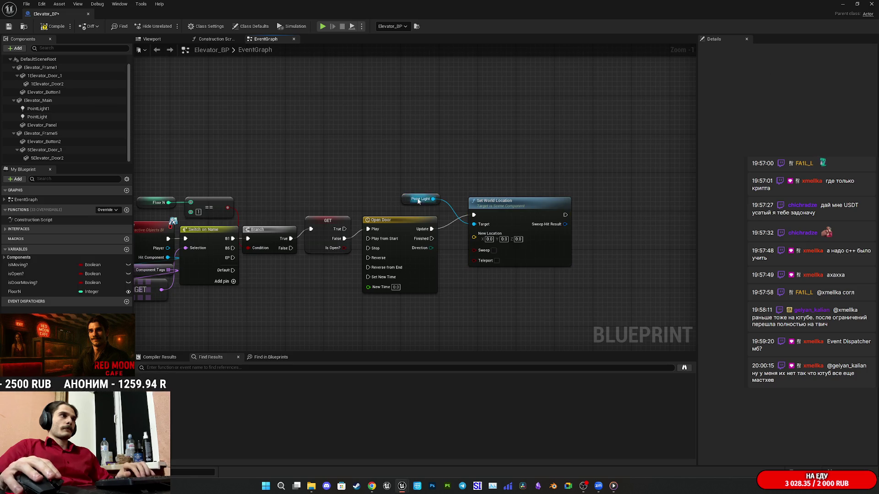
drag(415, 206, 479, 191)
key(Delete)
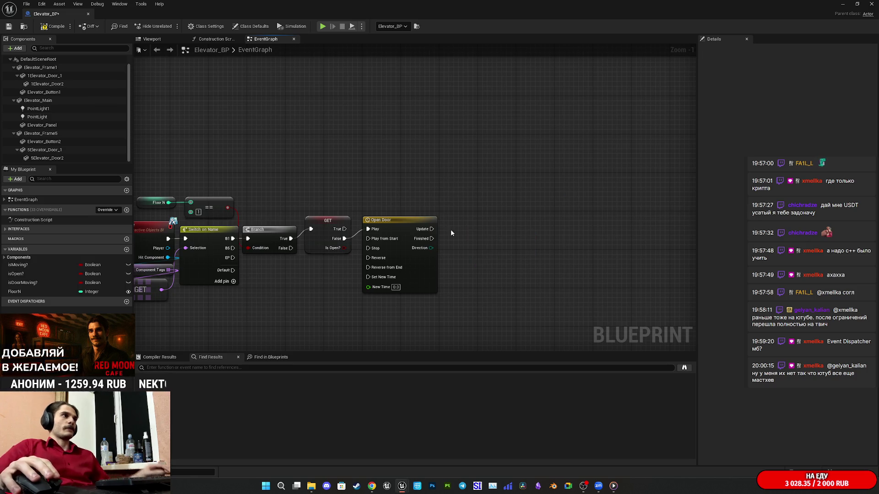
Step: Add a Set Relative Location (Elevator_Main) node driven by Open Door's Update output
drag(432, 229, 453, 216)
text(set)
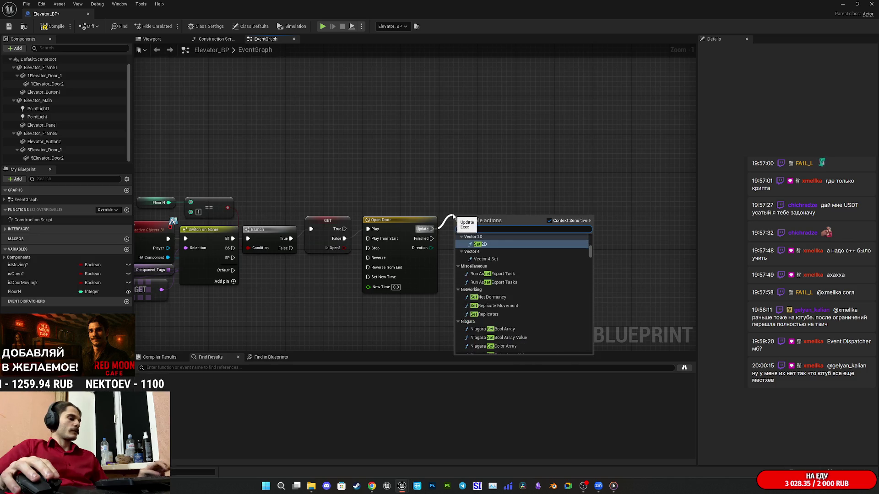
text( locati)
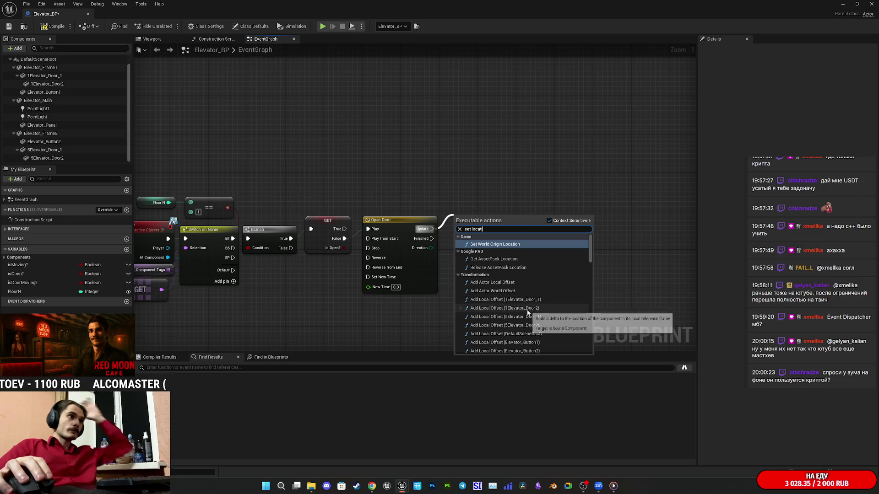
scroll(536, 315, down, 2)
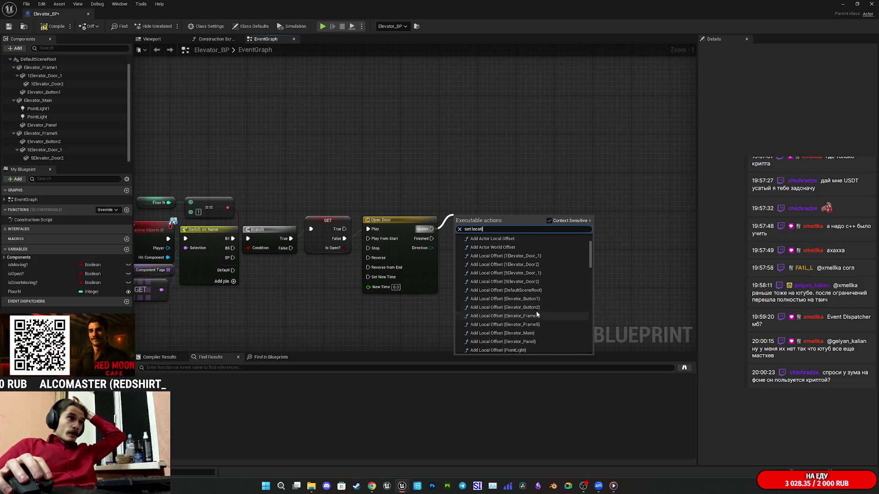
scroll(537, 313, down, 2)
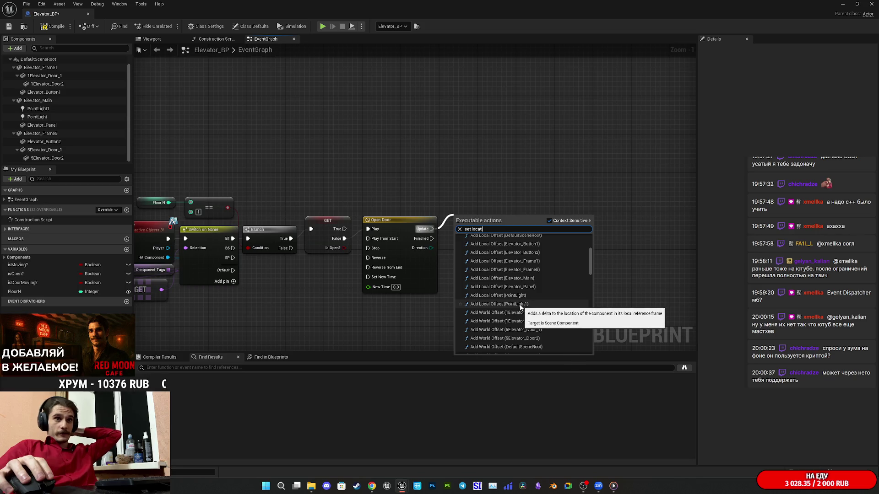
scroll(525, 305, down, 3)
scroll(525, 305, down, 5)
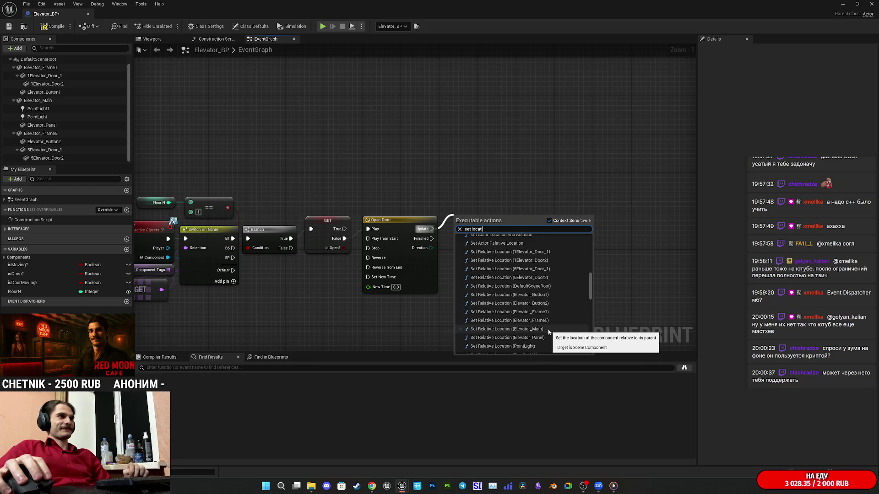
click(548, 329)
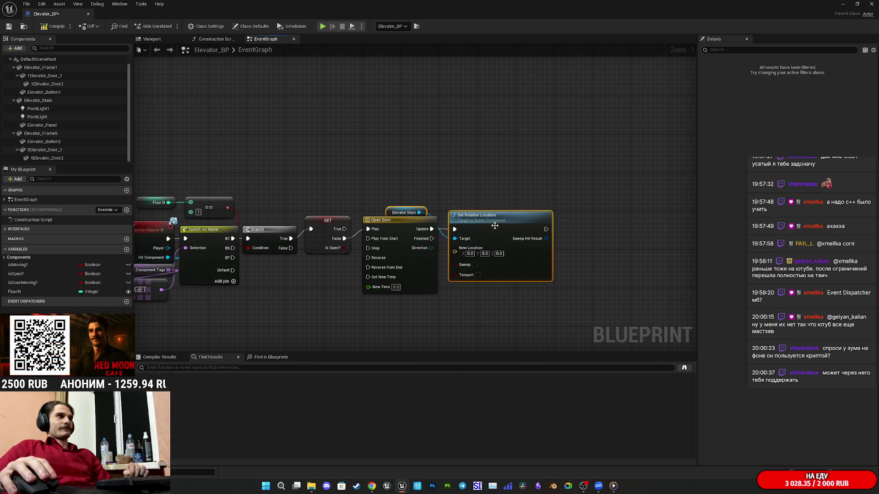
click(480, 177)
Step: Delete the Elevator Main getter so Set Relative Location targets self
drag(395, 207, 401, 188)
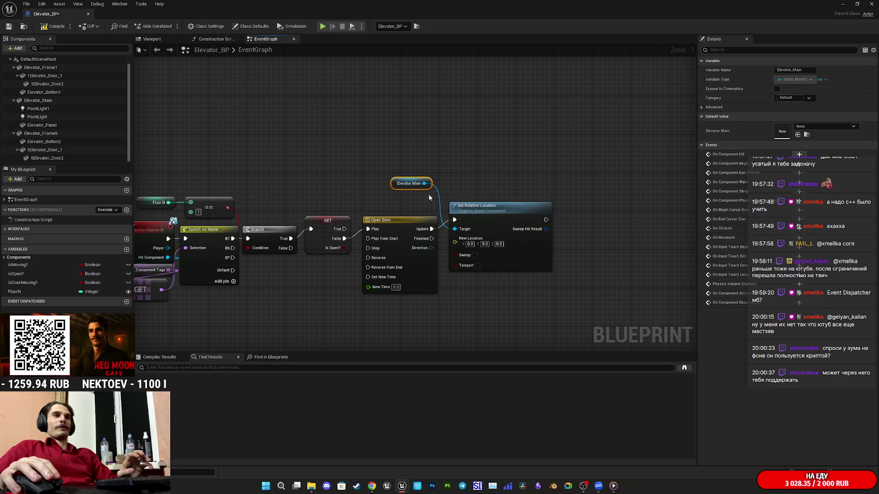
key(Delete)
drag(496, 216, 495, 232)
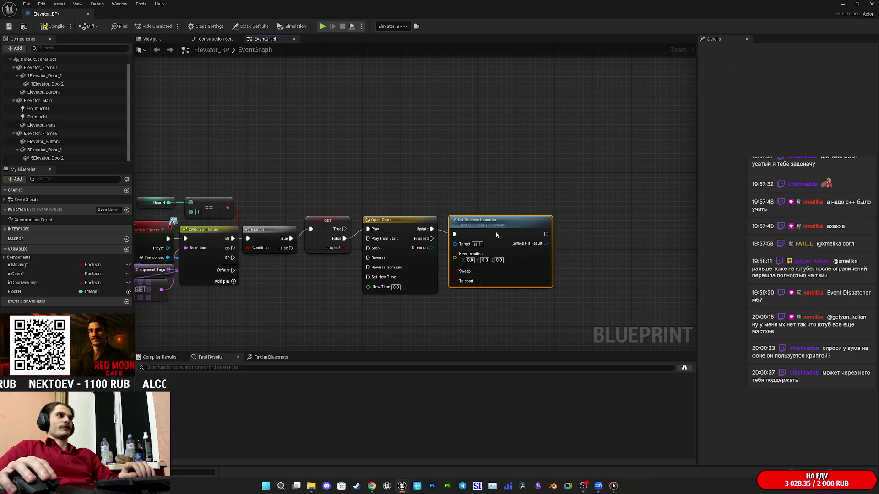
click(440, 192)
drag(463, 192, 491, 196)
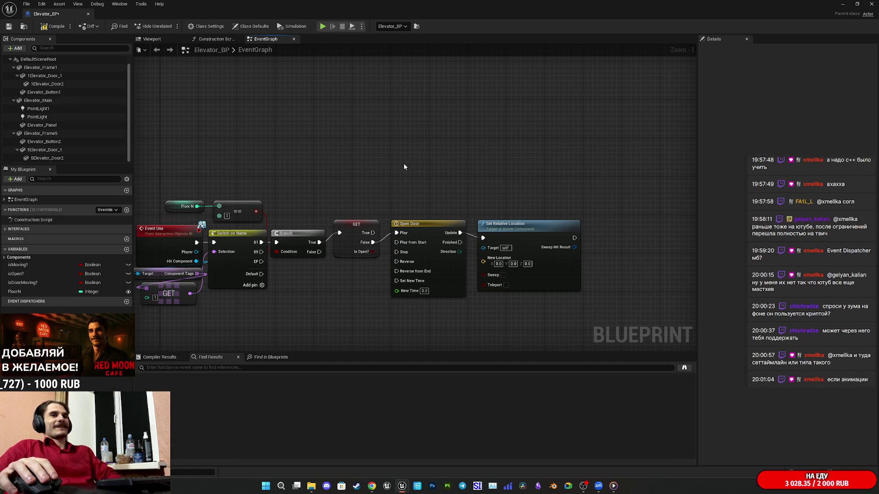
Step: Raise Set Relative Location well above the Open Door timeline and compile Elevator_BP
drag(407, 165, 420, 162)
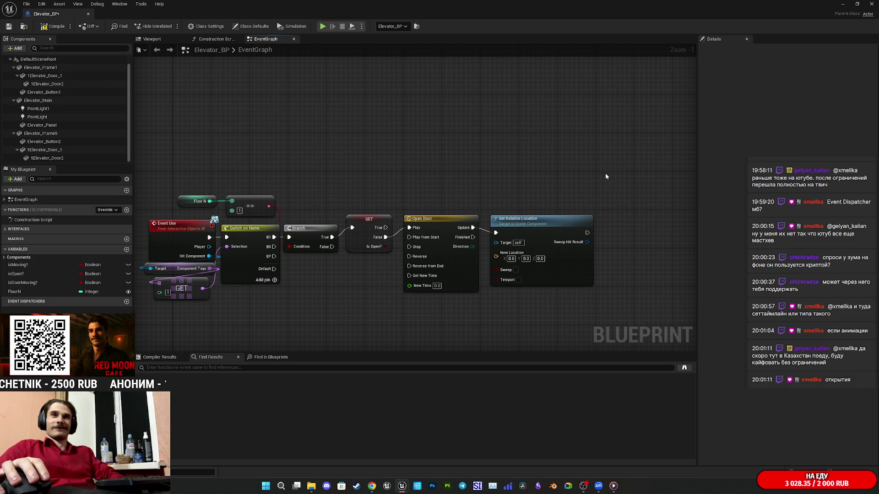
click(548, 226)
drag(448, 175, 442, 182)
drag(540, 238, 540, 182)
click(406, 147)
drag(406, 147, 467, 168)
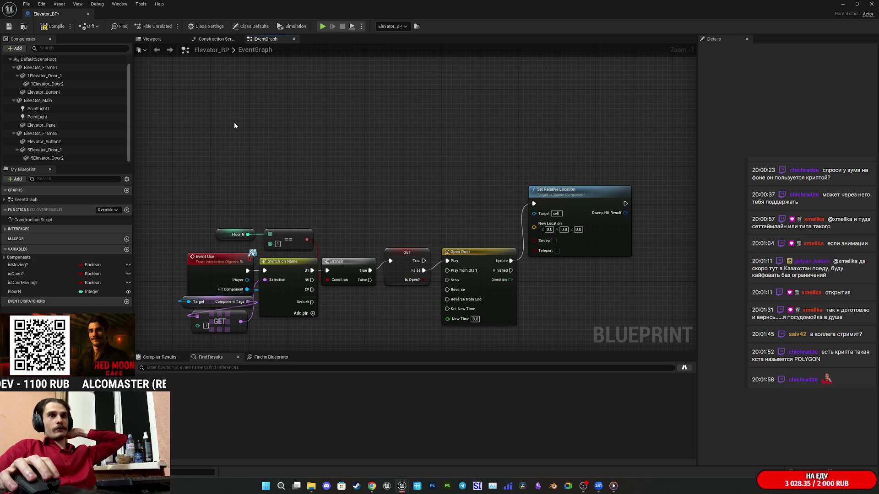
drag(342, 168, 295, 172)
click(54, 26)
Step: Save Elevator_BP and bring the Set Relative Location node with the Target error into view
click(9, 27)
mouse_move(404, 146)
mouse_down()
mouse_move(384, 160)
mouse_move(415, 176)
mouse_up()
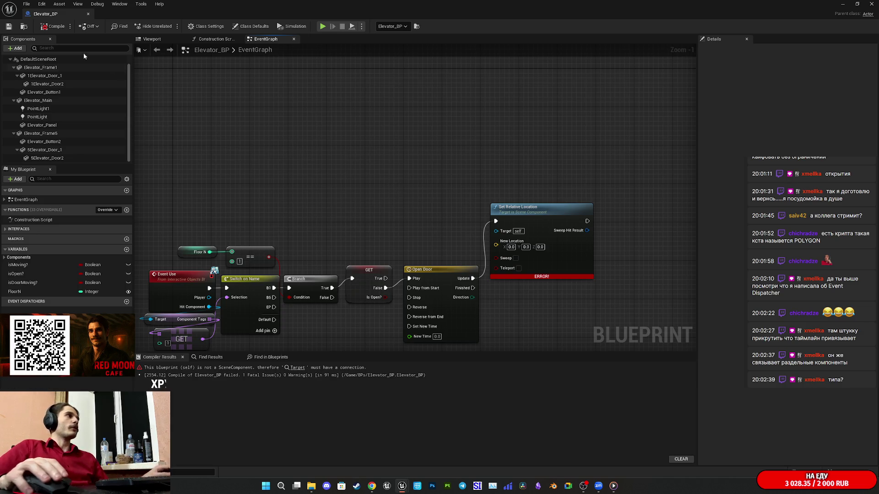
Step: Place getters for 5Elevator_Door_1 and 5Elevator_Door2 in the graph, Door 2 stacked beneath Door 1
mouse_move(379, 156)
mouse_down()
mouse_move(433, 153)
mouse_move(406, 153)
mouse_up()
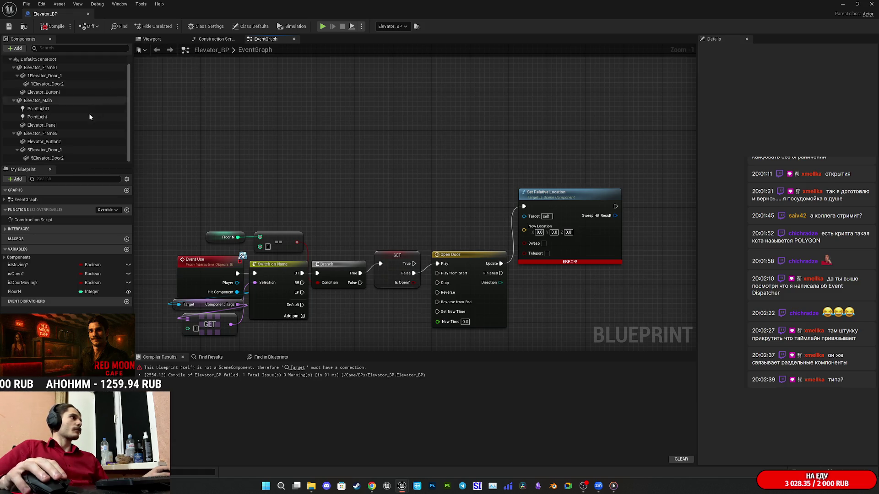
drag(78, 150, 415, 170)
mouse_move(59, 160)
mouse_down()
mouse_move(372, 212)
mouse_move(403, 212)
mouse_move(426, 196)
mouse_up()
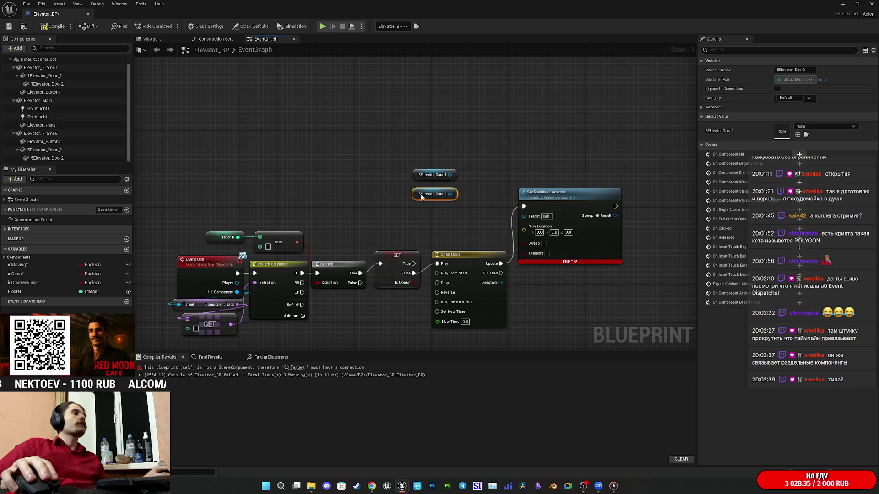
click(489, 165)
drag(489, 165, 458, 176)
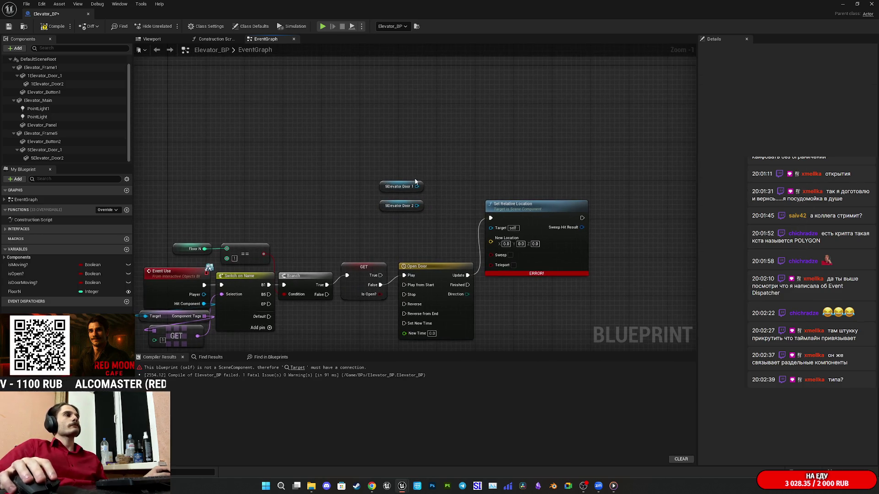
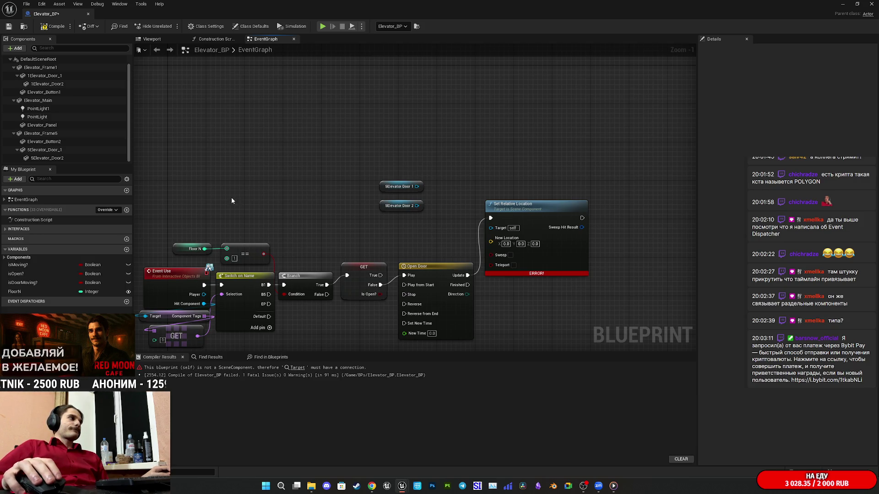
Step: In the Elevator_BP viewport, select 1Elevator_Door2 to read its location 3.0, 35.0, 0.0
drag(440, 176, 426, 180)
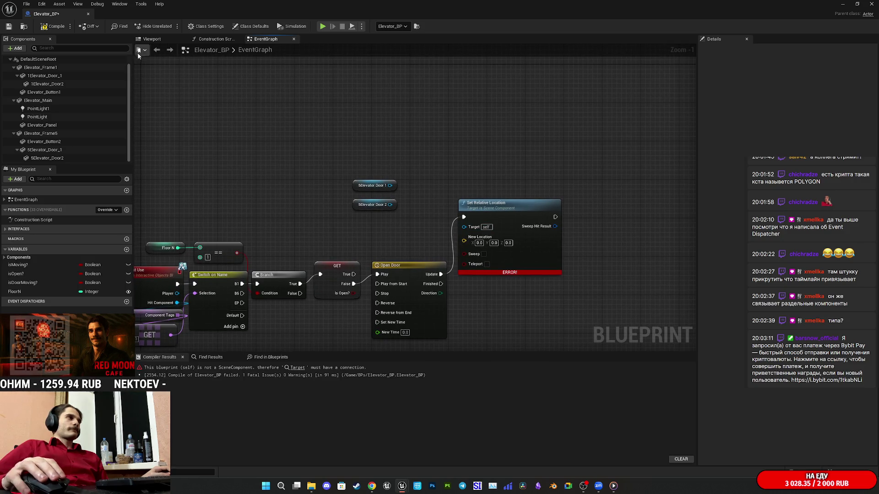
click(153, 39)
drag(185, 121, 215, 126)
mouse_move(345, 224)
mouse_down()
mouse_move(345, 206)
mouse_move(345, 224)
mouse_move(365, 224)
mouse_move(357, 215)
mouse_up()
click(368, 226)
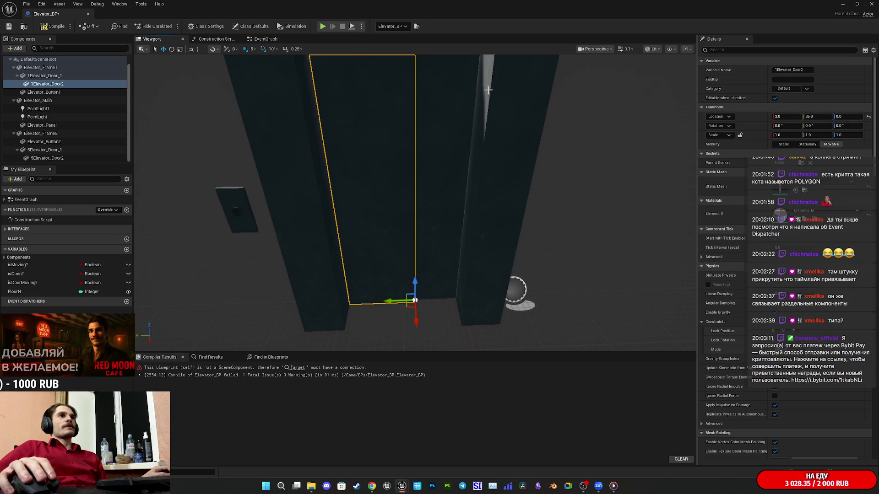
Step: Add a Lerp (Vector) node feeding Set Relative Location's New Location
click(266, 39)
drag(501, 272, 494, 257)
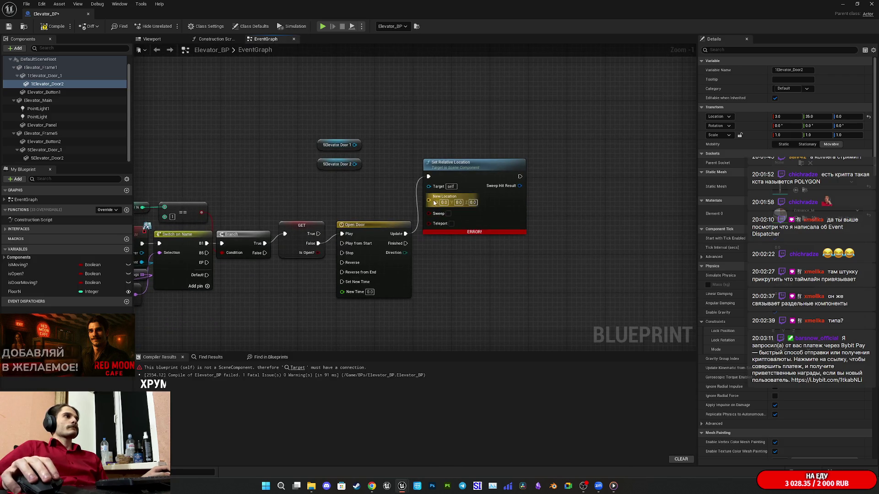
drag(428, 200, 398, 121)
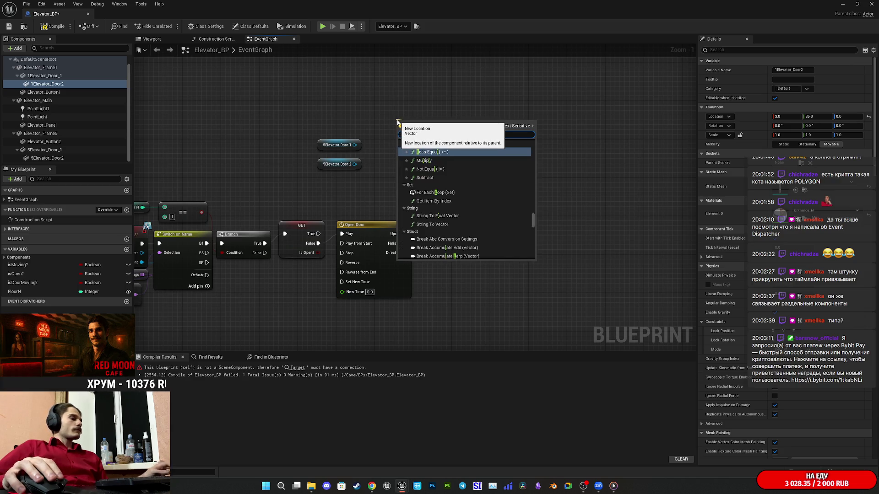
text(ler)
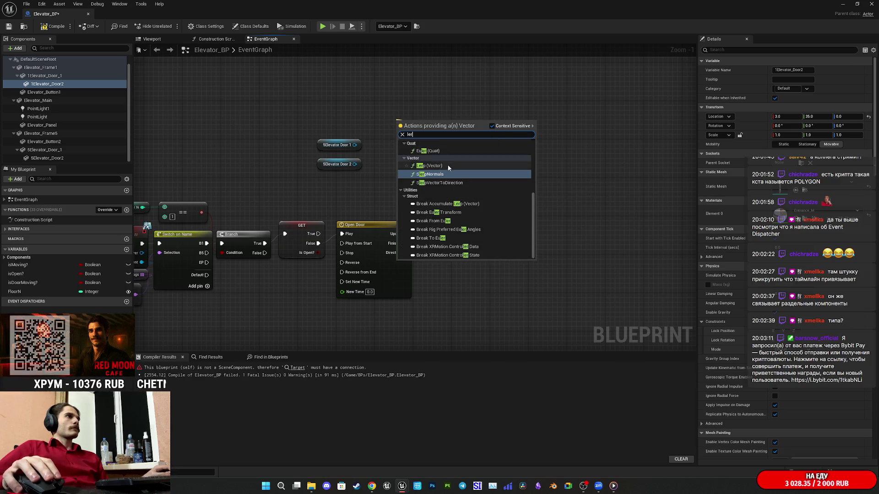
click(432, 165)
drag(428, 114, 413, 99)
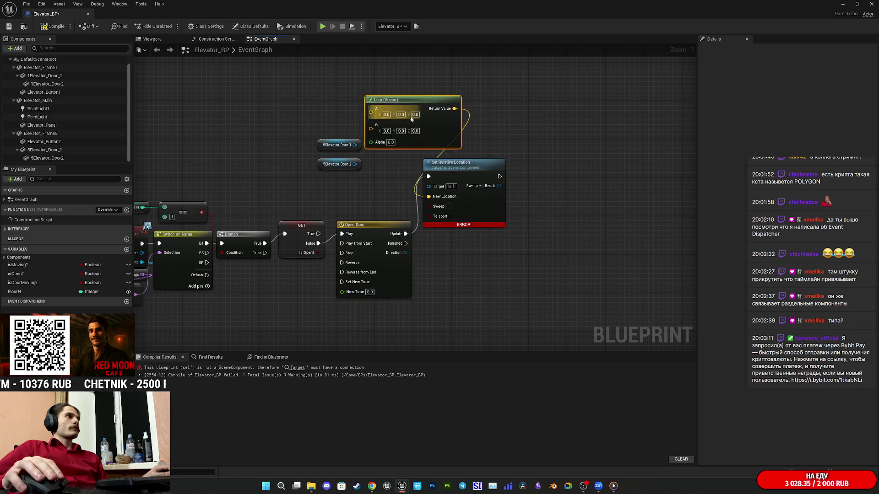
Step: Set the Lerp node's A value to 3.0, 35.0, 0.0
click(386, 114)
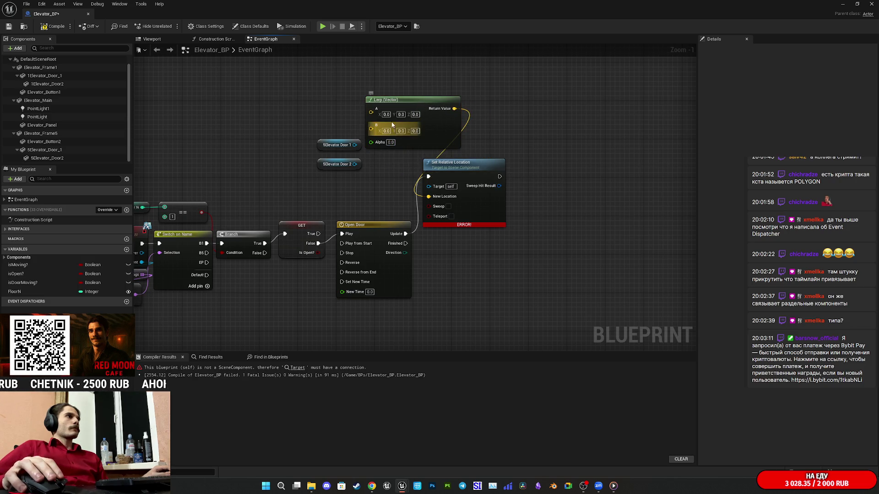
text(3)
key(Tab)
text(35)
key(Return)
drag(526, 138, 570, 163)
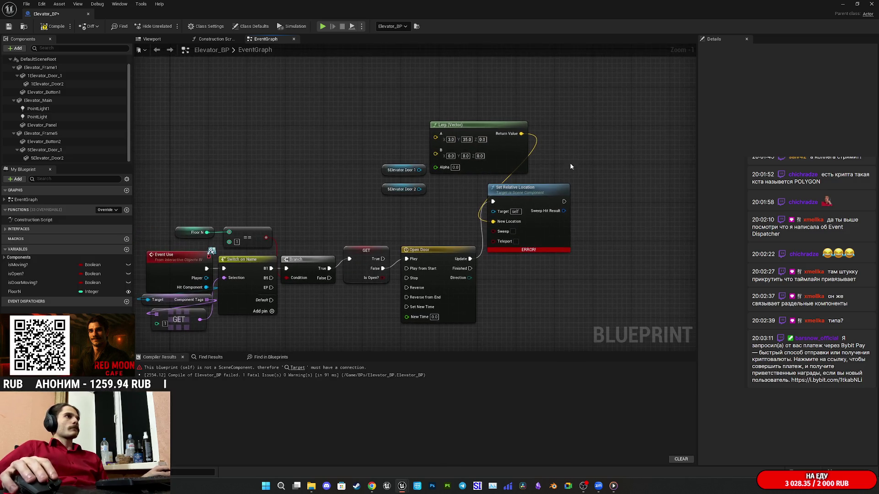
click(152, 38)
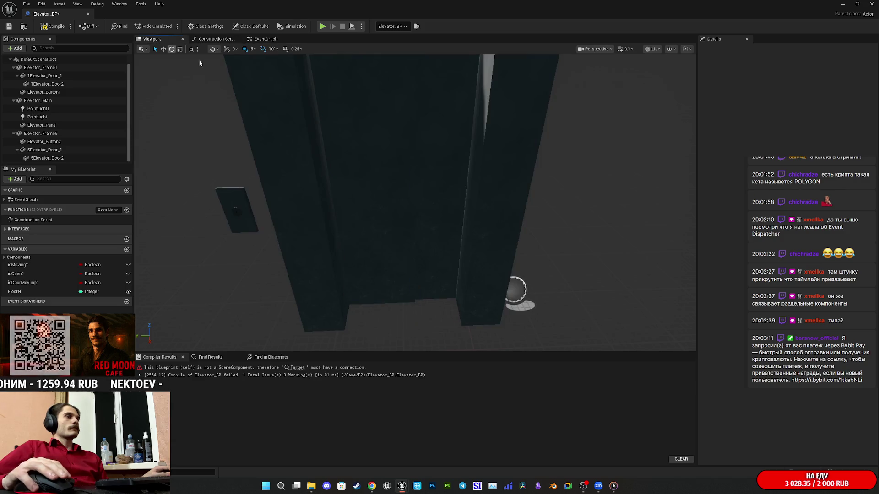
Step: Wire 5Elevator Door 2 into Set Relative Location's Target
click(411, 219)
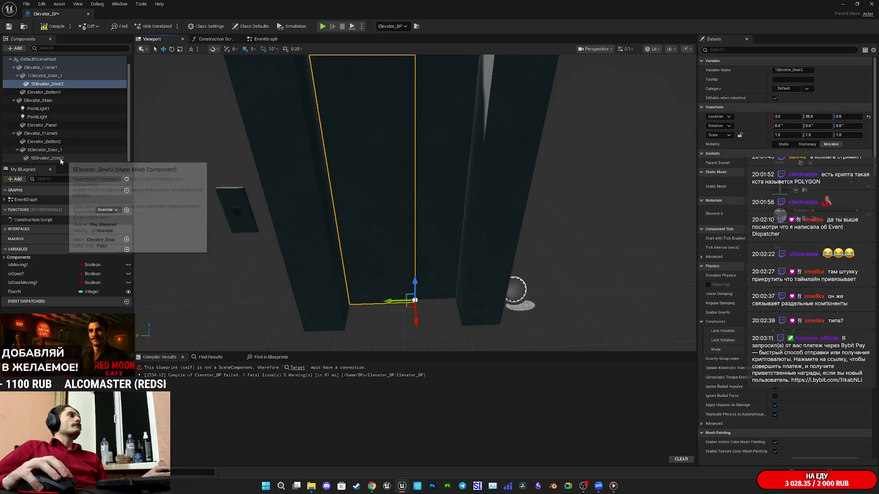
click(265, 39)
mouse_move(476, 177)
mouse_down()
mouse_move(461, 207)
mouse_move(489, 228)
mouse_move(391, 238)
mouse_up()
drag(332, 212, 385, 241)
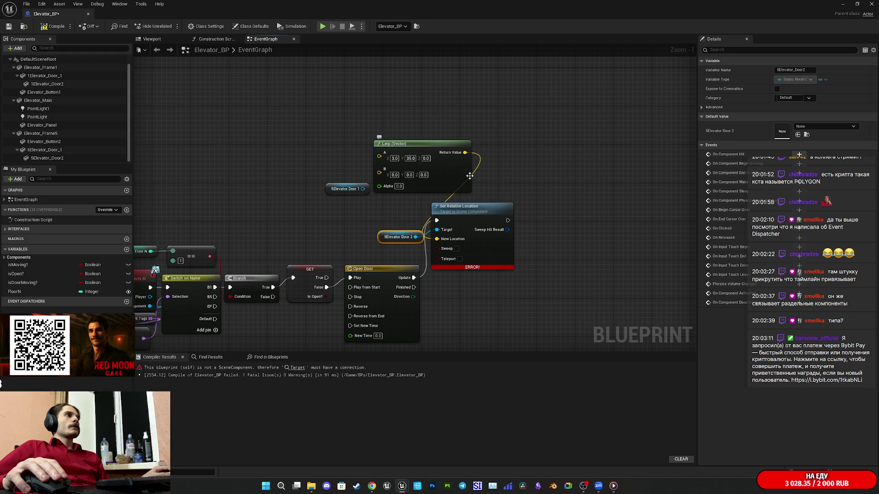
Step: Test-slide 1Elevator_Door2 sideways in the viewport to find its closed position, then undo
click(163, 40)
click(395, 219)
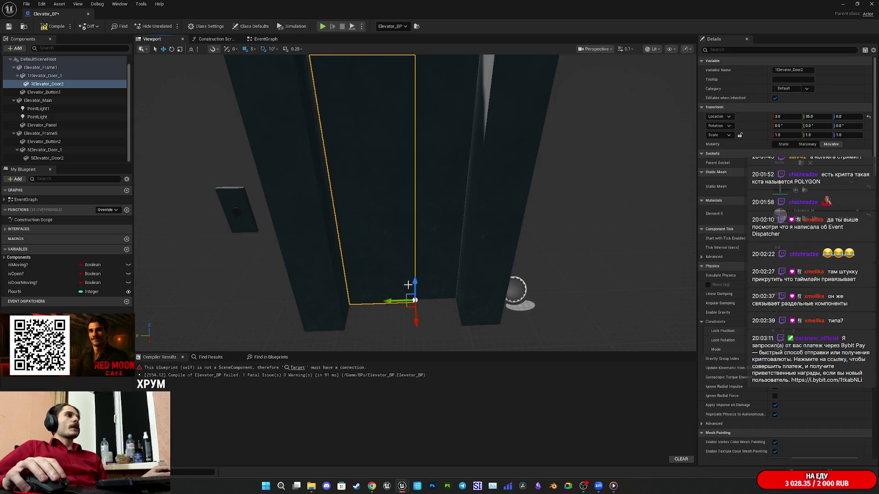
mouse_move(390, 301)
mouse_down()
mouse_move(439, 305)
mouse_move(431, 310)
mouse_up()
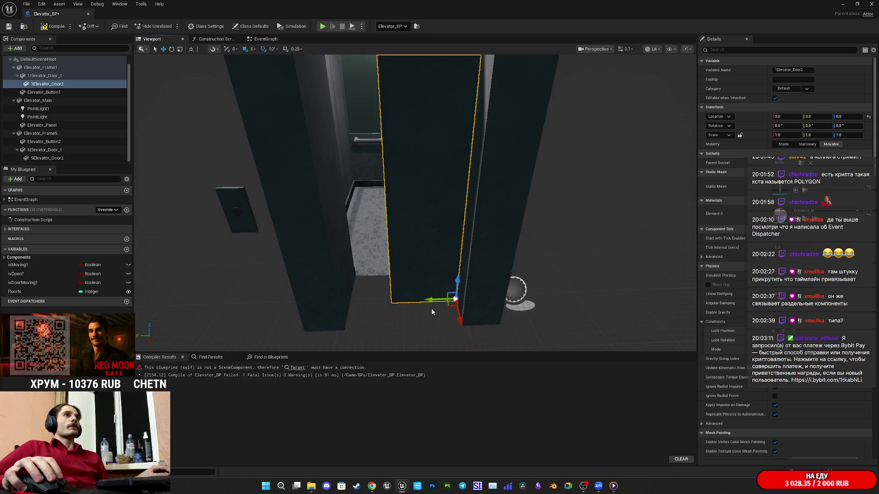
key(ctrl+z)
Step: Set the Lerp node's B X value to 3, giving B = 3.0, 0.0, 0.0
click(265, 39)
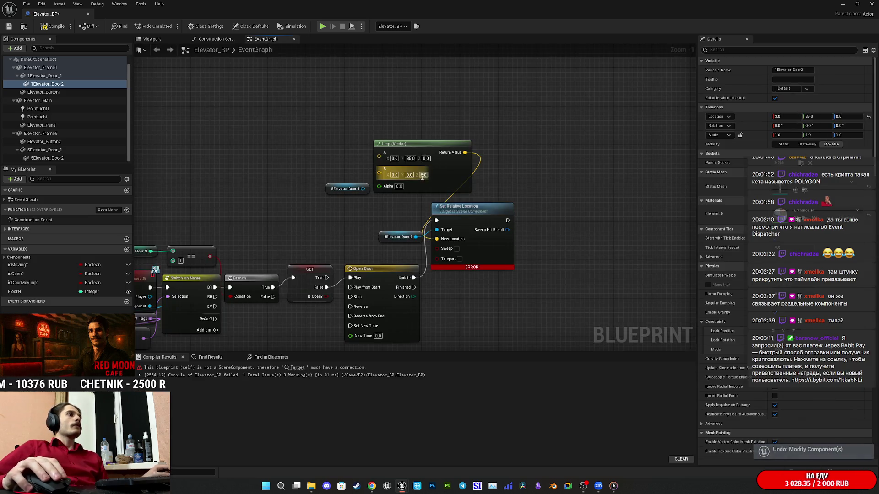
click(394, 174)
text(3)
key(Return)
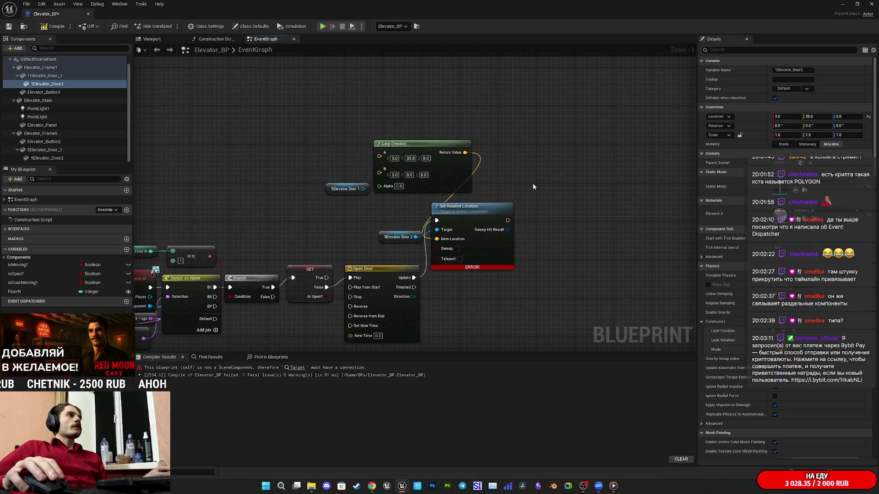
mouse_move(398, 213)
mouse_down()
mouse_move(347, 218)
mouse_move(291, 196)
mouse_move(397, 241)
mouse_move(390, 288)
mouse_up()
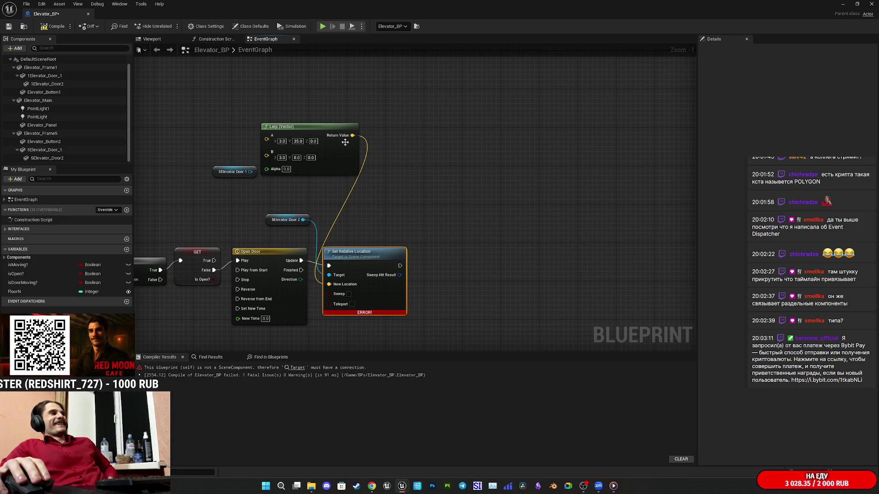
Step: Place 5Elevator Door 2 above Set Relative Location and the Lerp below; move 5Elevator Door 1 lower
drag(347, 204, 717, 128)
mouse_move(346, 261)
mouse_down()
mouse_move(352, 298)
mouse_move(265, 294)
mouse_move(334, 281)
mouse_move(320, 188)
mouse_move(336, 255)
mouse_up()
drag(412, 272, 312, 273)
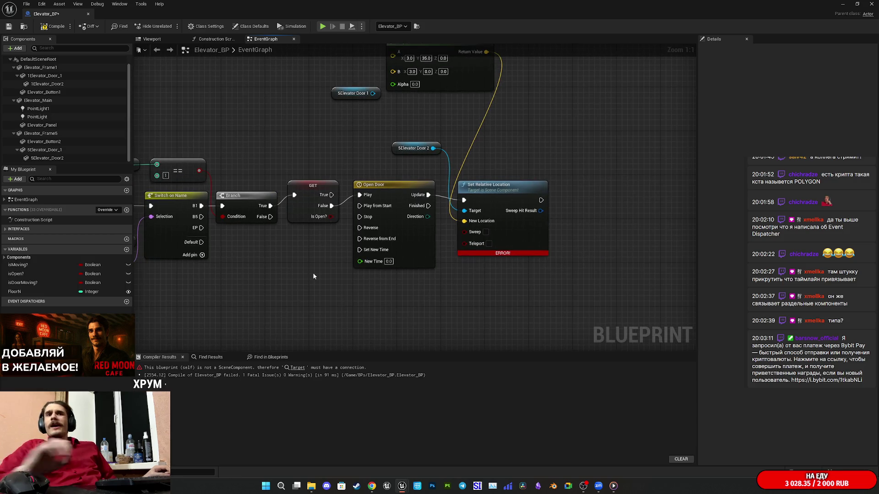
mouse_move(506, 141)
mouse_down()
mouse_move(561, 164)
mouse_move(624, 169)
mouse_up()
click(509, 202)
key(ctrl+z)
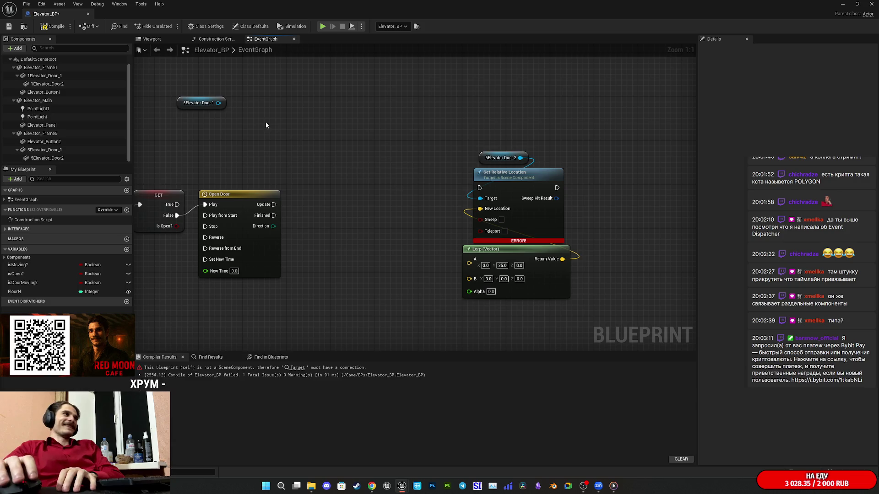
drag(181, 106, 236, 176)
drag(277, 133, 298, 133)
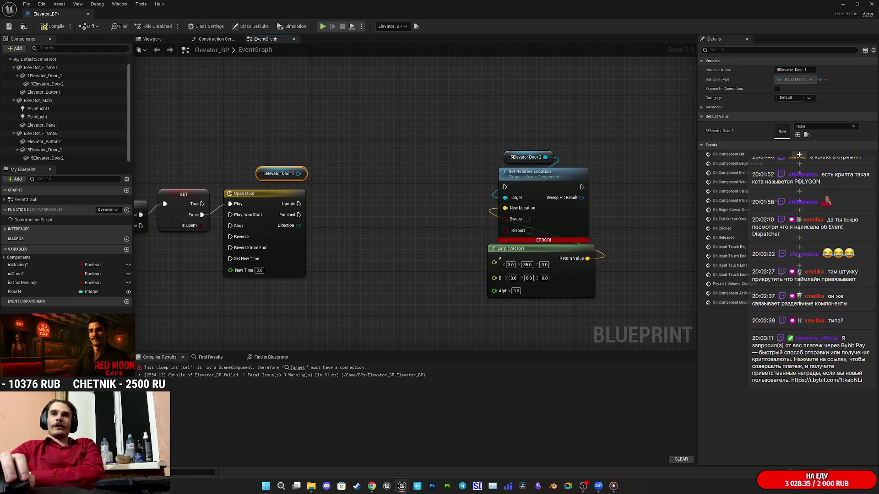
key(super+d)
key(super+d)
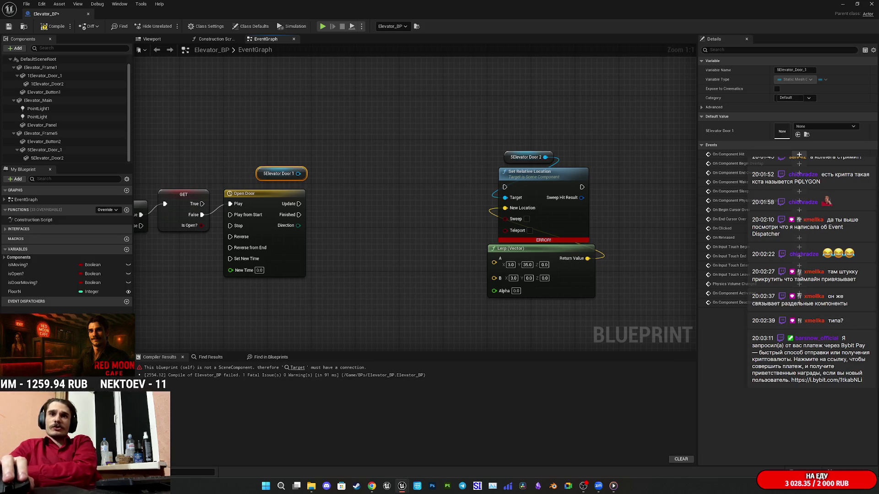
key(super+d)
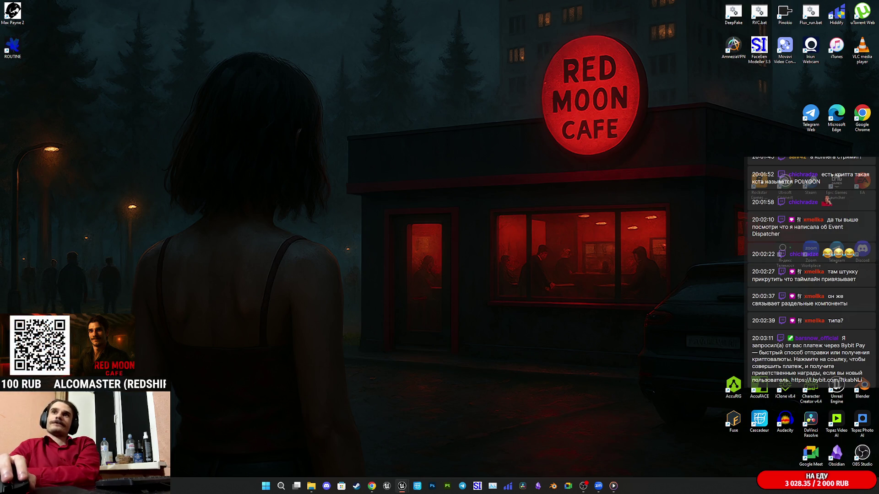
key(super+d)
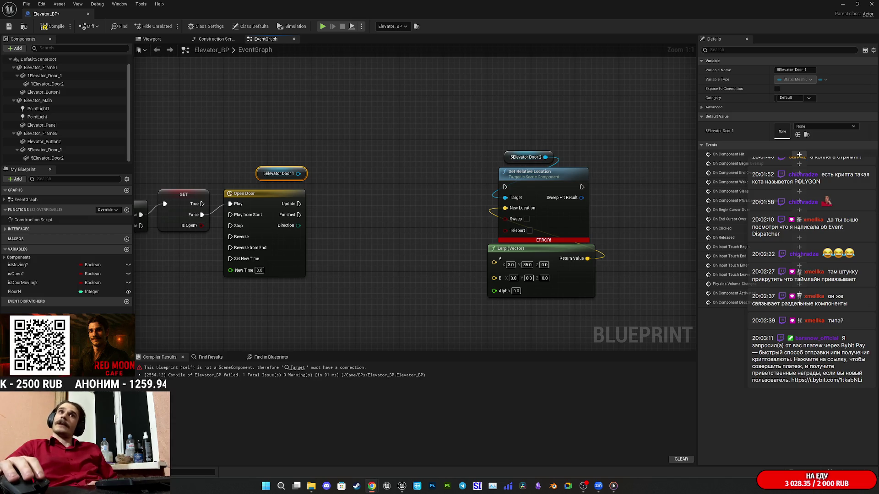
key(alt+Tab)
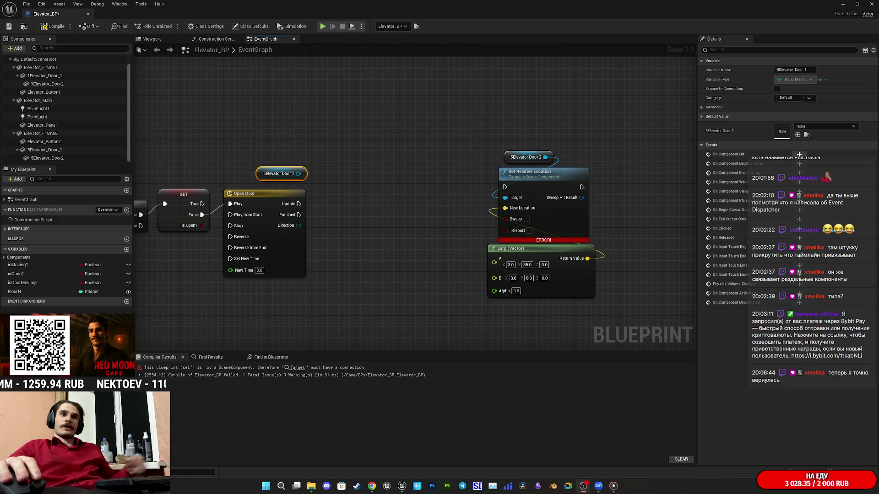
Step: Compile Elevator_BP and open the Open Door timeline for editing
click(468, 213)
drag(454, 210, 527, 231)
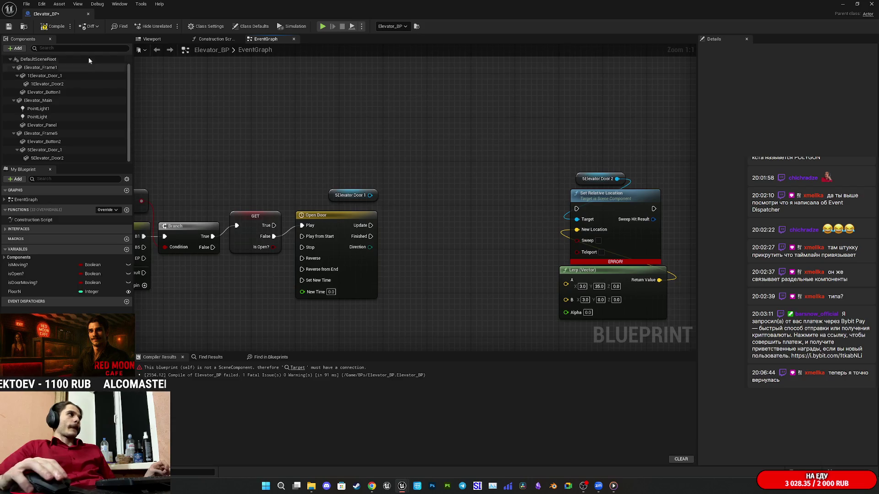
click(51, 27)
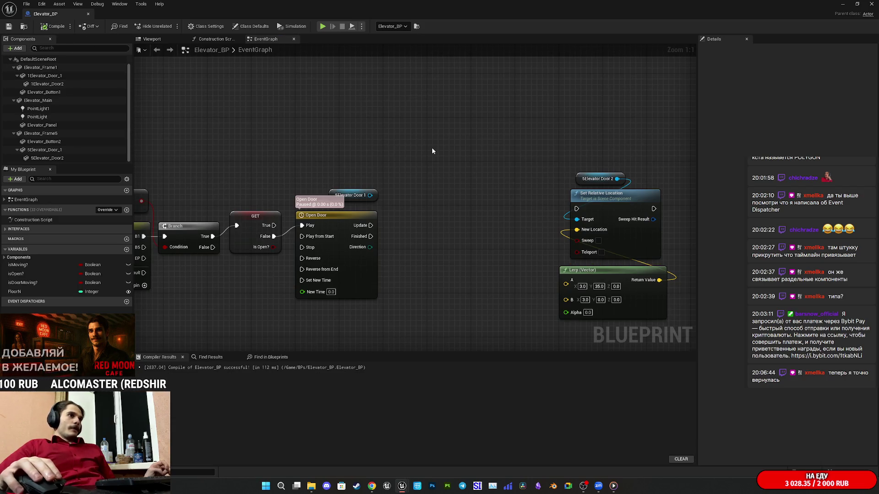
mouse_move(432, 147)
mouse_down()
mouse_move(420, 154)
mouse_move(508, 169)
mouse_move(482, 157)
mouse_up()
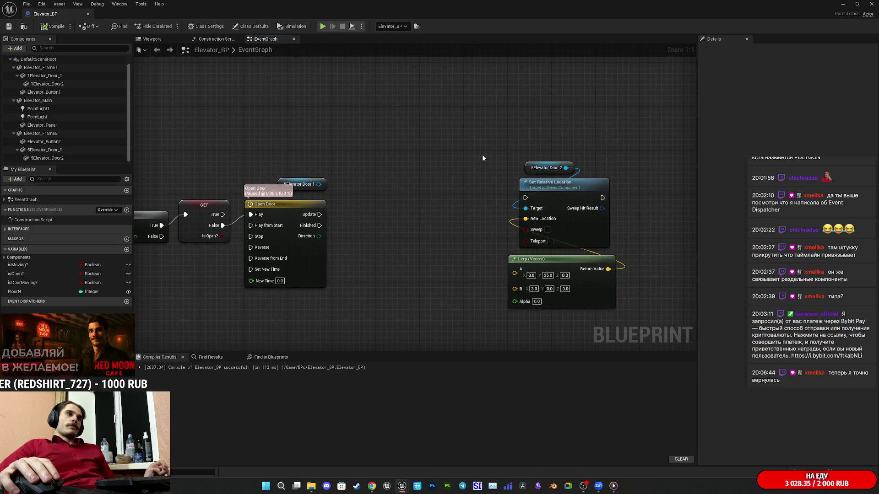
click(319, 253)
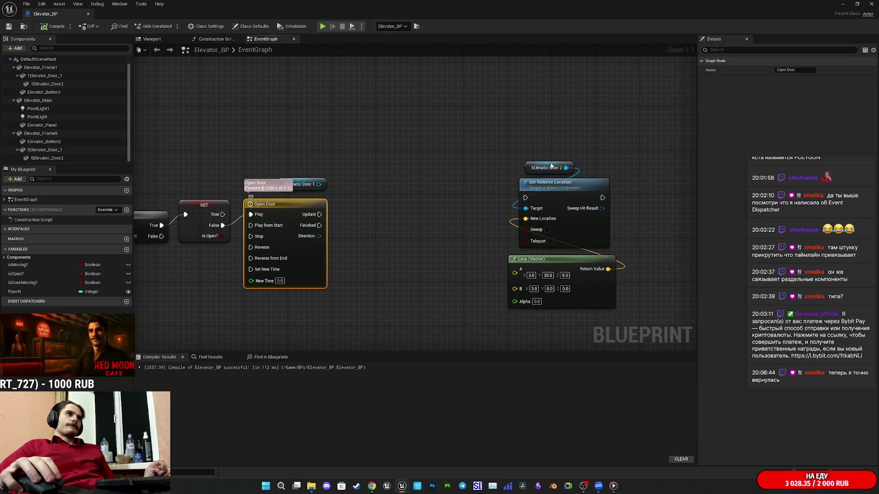
double_click(307, 260)
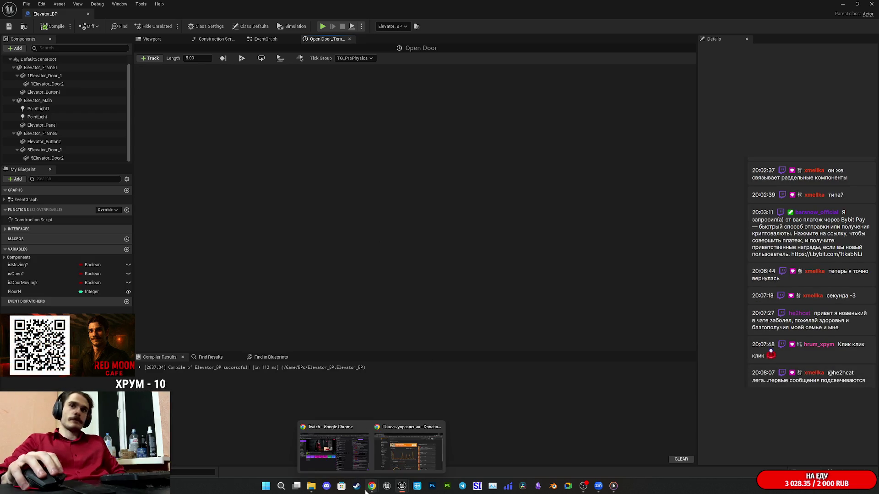
Step: Open the Опытный разработчик channel in Telegram Web and play Новая запись 5.m4a
mouse_move(372, 486)
click(336, 446)
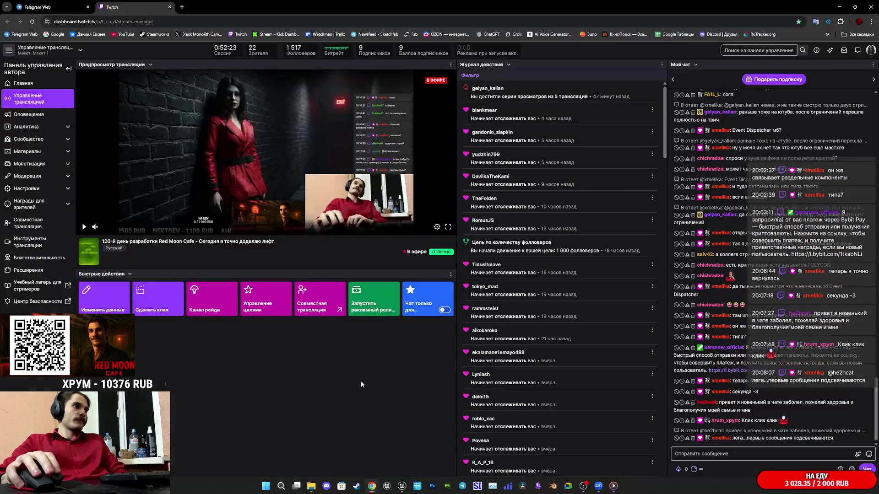
click(39, 7)
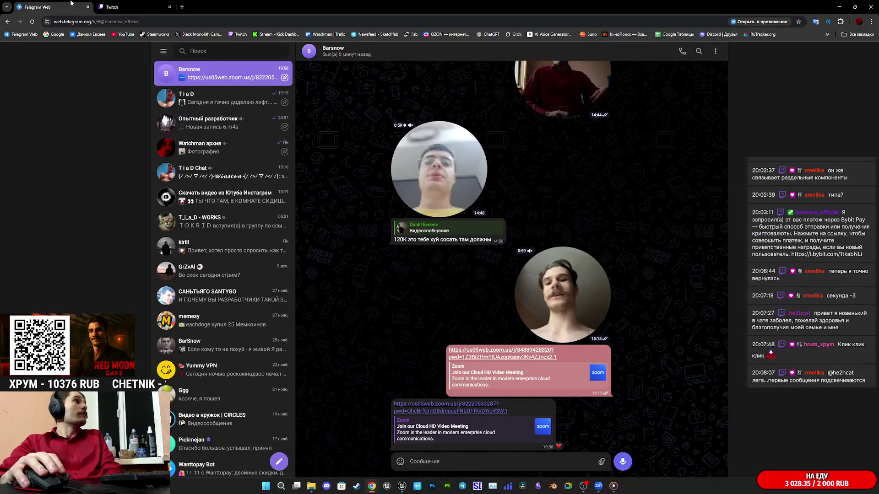
click(220, 123)
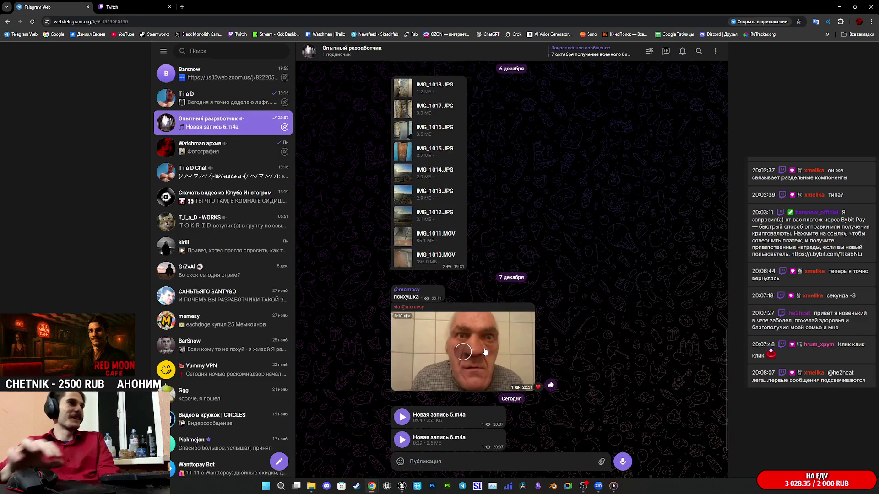
click(402, 418)
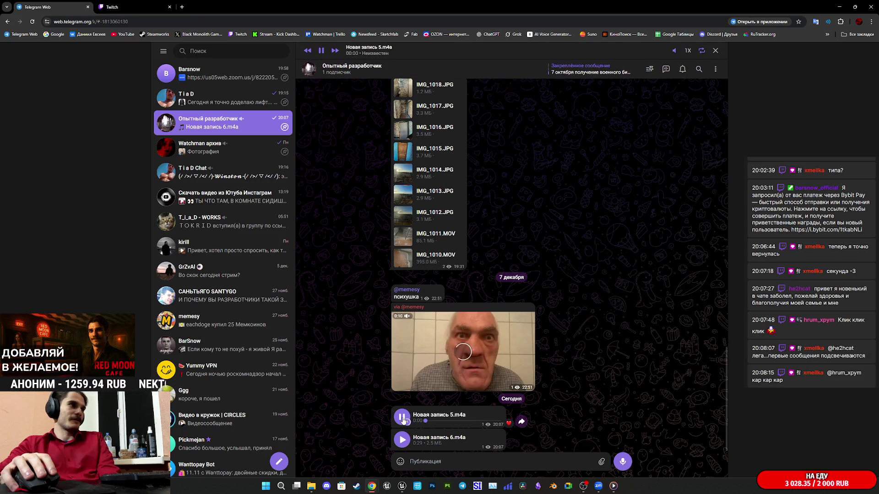
Step: Download Новая запись 5.m4a and Новая запись 6.m4a to Downloads
right_click(457, 420)
click(485, 435)
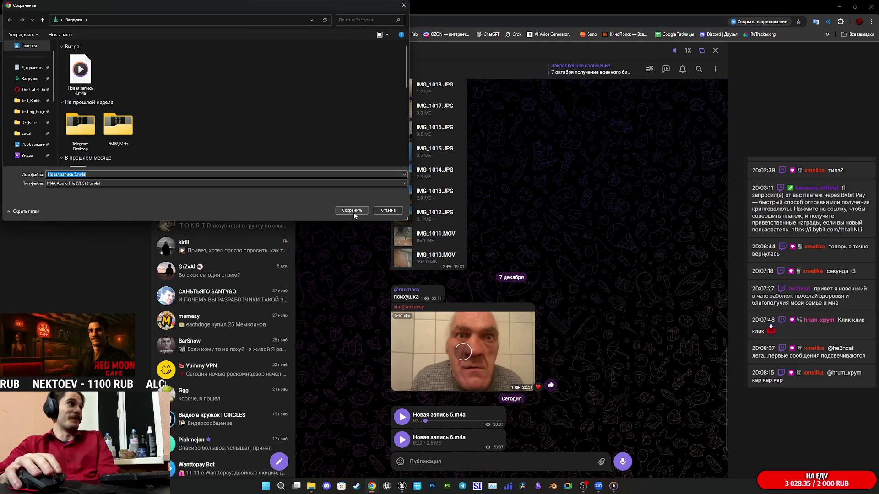
click(353, 210)
right_click(460, 440)
click(485, 436)
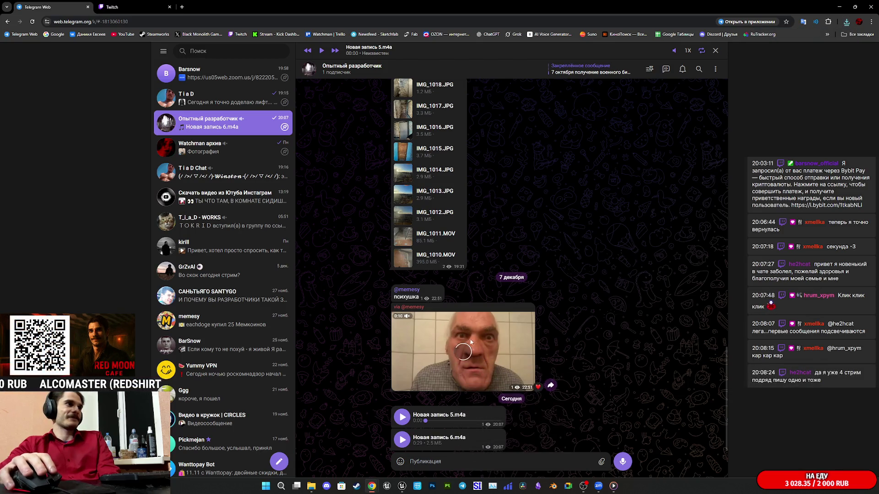
click(351, 210)
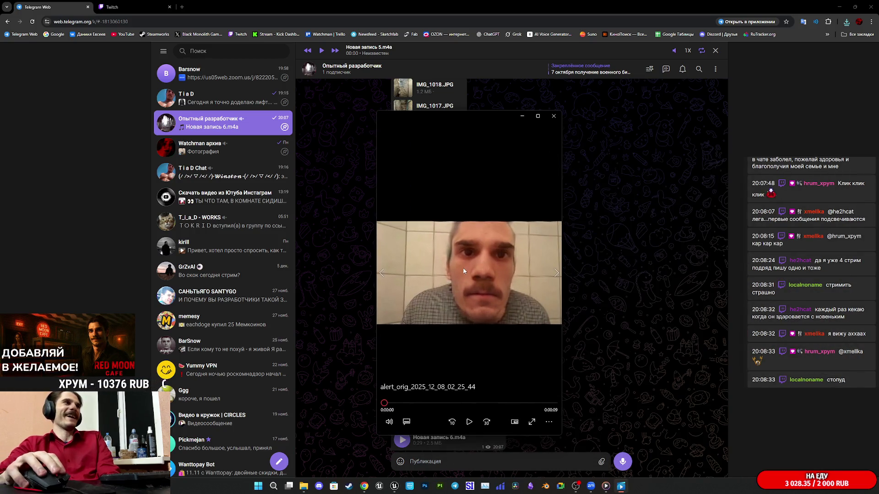
Step: Watch the chat video fullscreen, close the viewer, and return to the Twitch stream manager
double_click(434, 347)
click(440, 476)
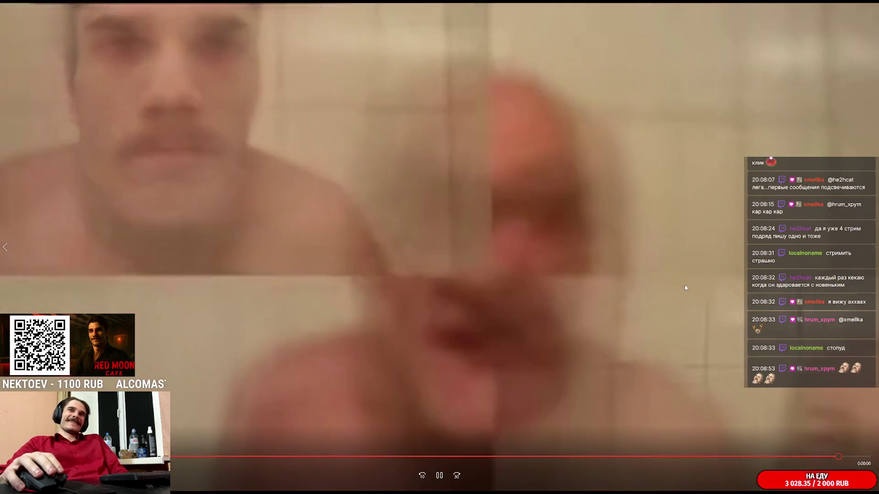
key(Escape)
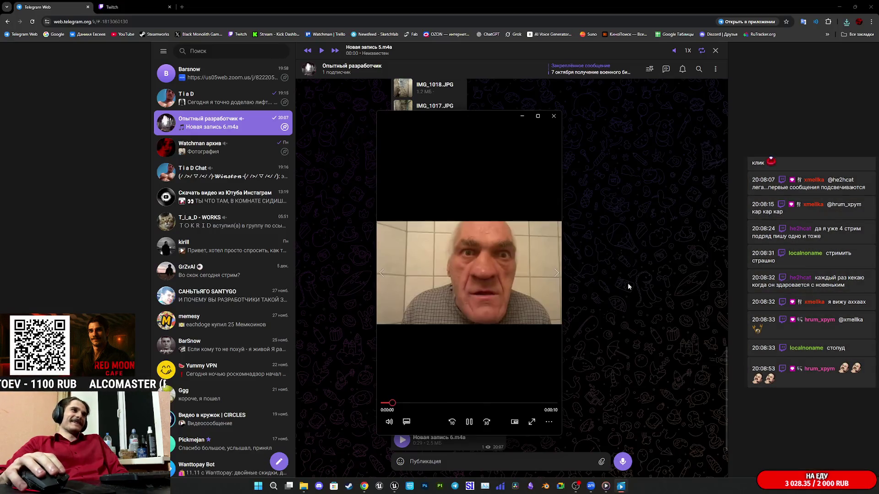
click(554, 116)
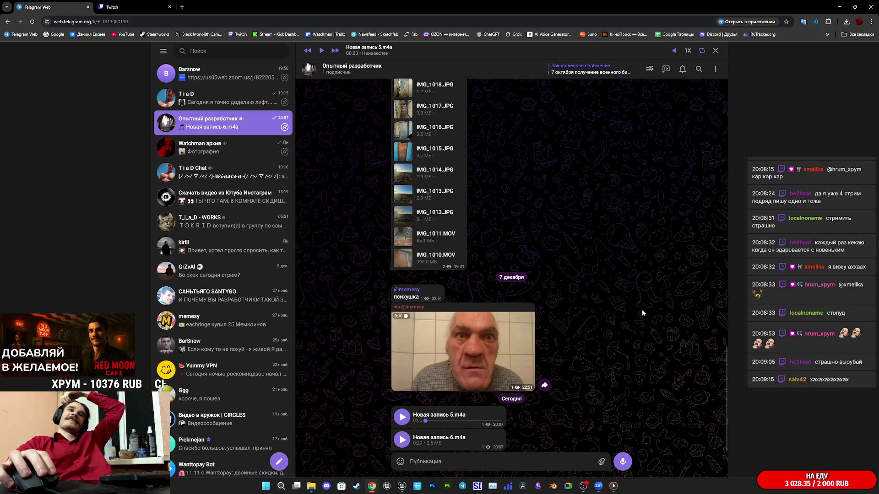
click(148, 6)
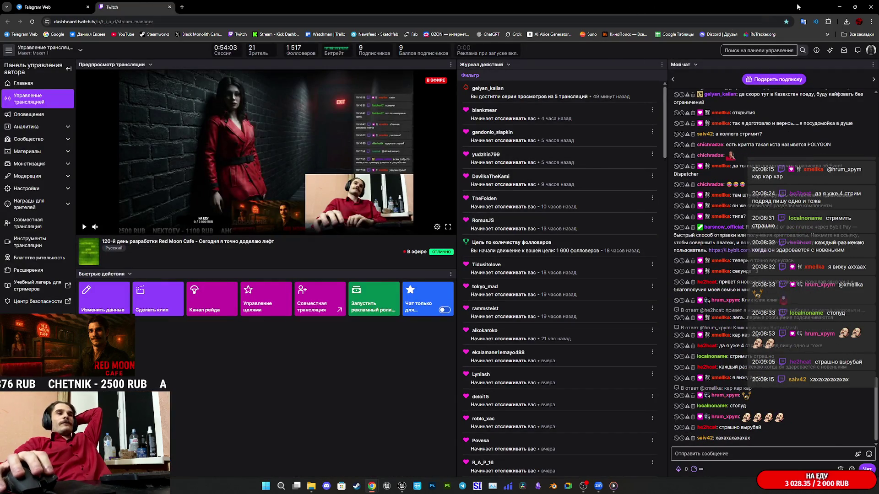
Step: Minimize the browser to bring Unreal Engine back to the front
click(839, 7)
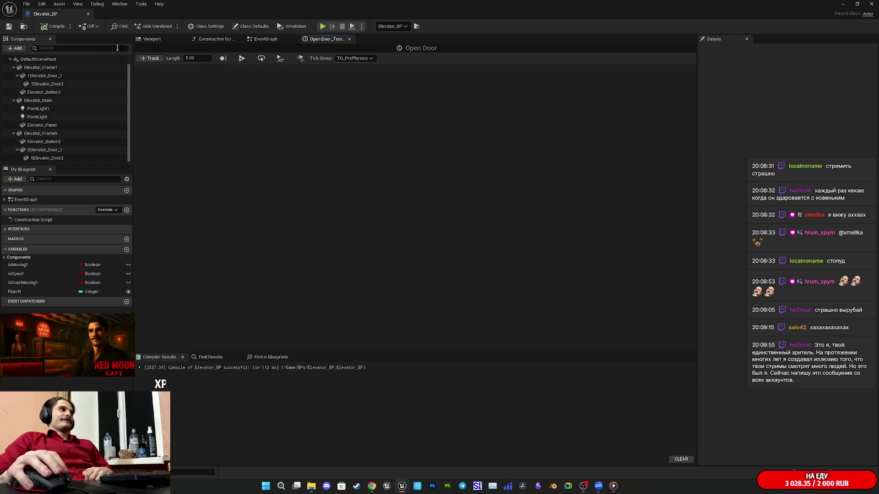
Step: Save the Elevator_BP blueprint
click(9, 28)
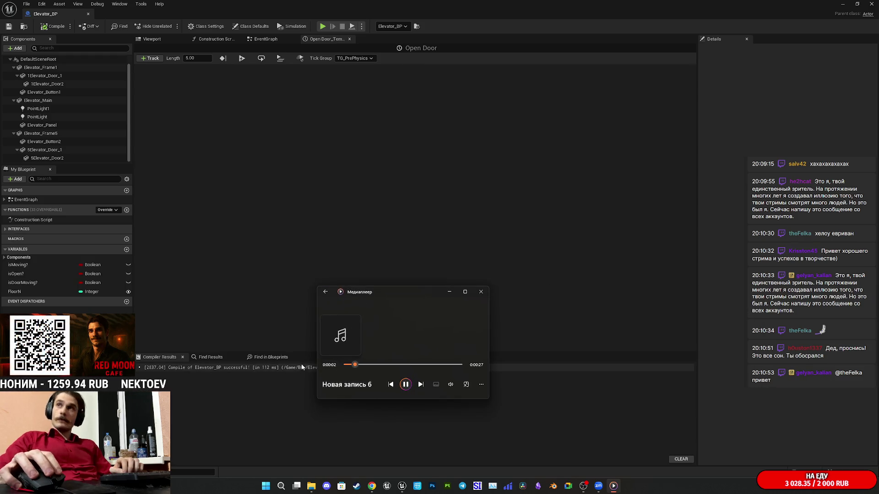
Step: Replay the ending of Новая запись 6 from about 0:00:20–0:00:23, then close the player
click(347, 365)
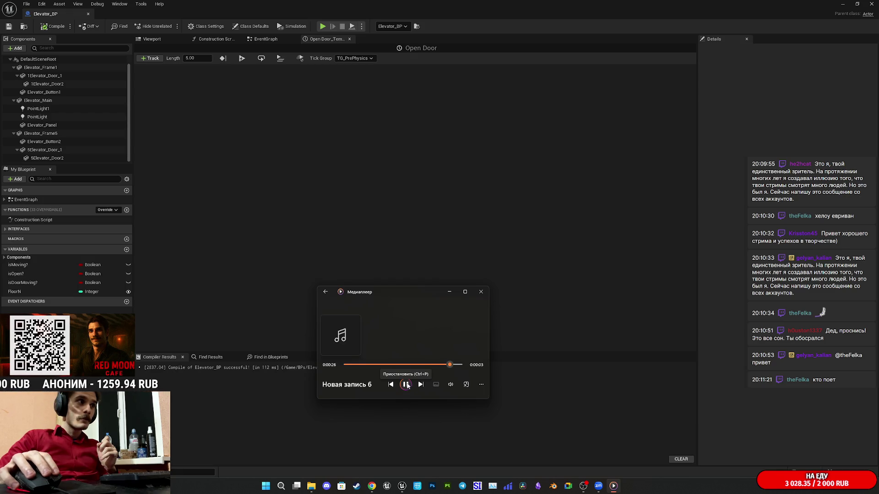
click(406, 385)
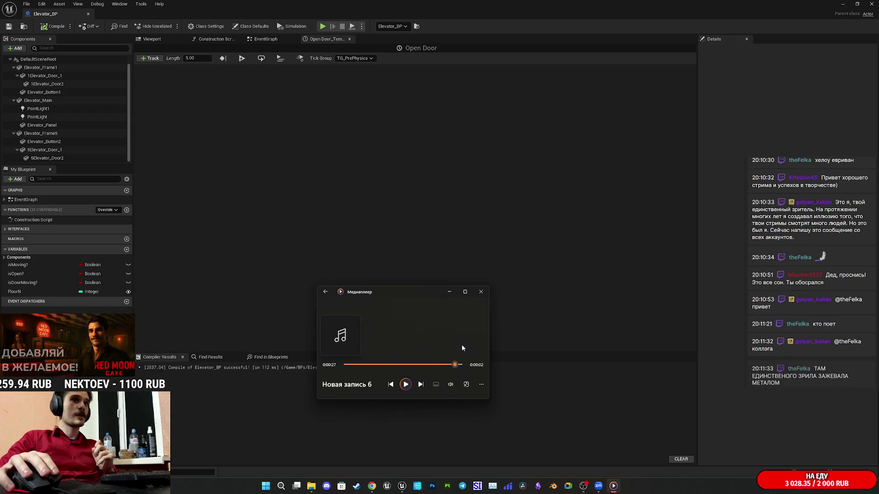
drag(454, 365, 436, 365)
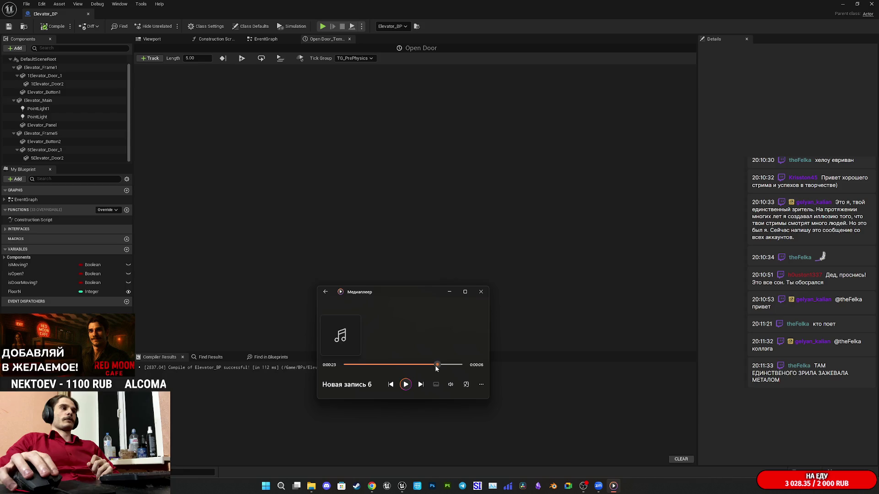
click(407, 384)
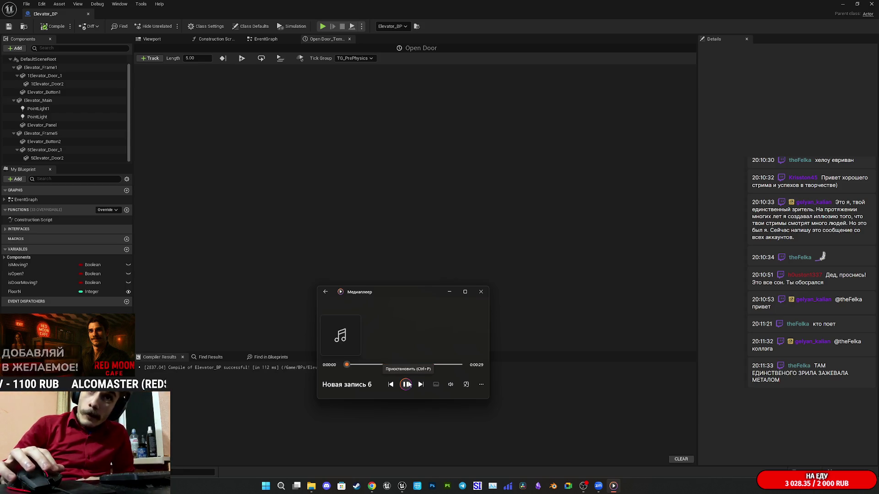
click(433, 365)
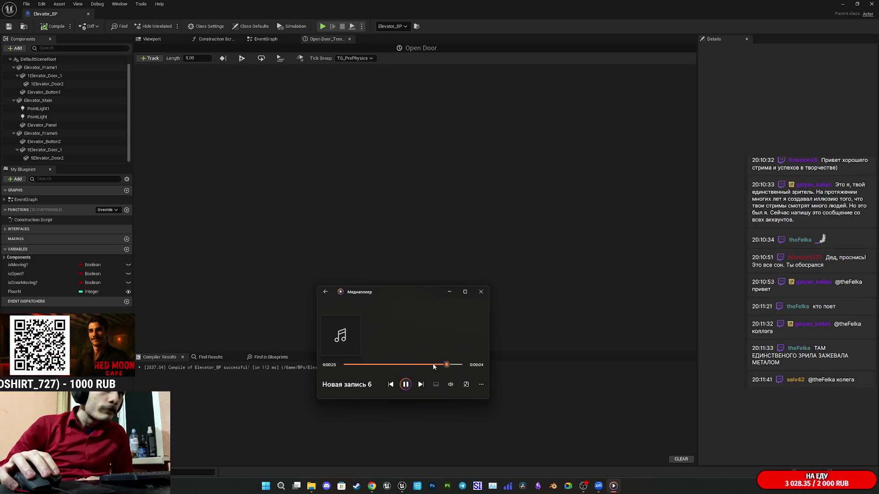
click(408, 386)
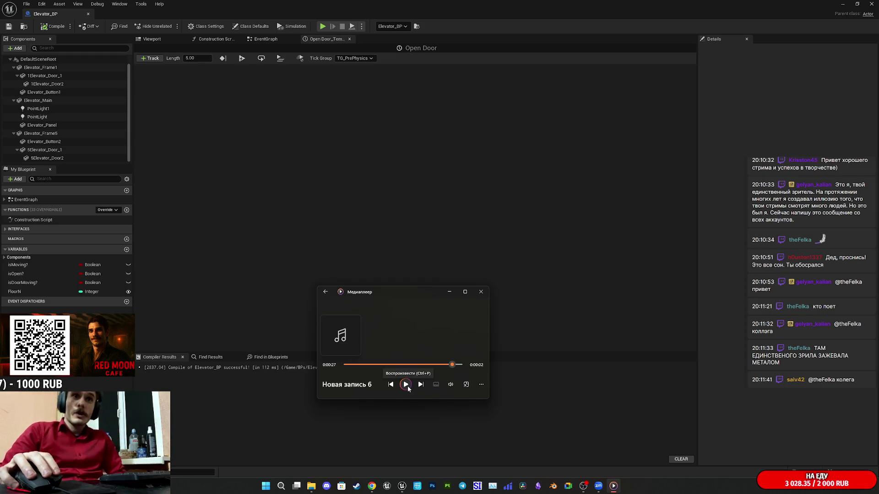
click(436, 366)
click(424, 365)
click(407, 383)
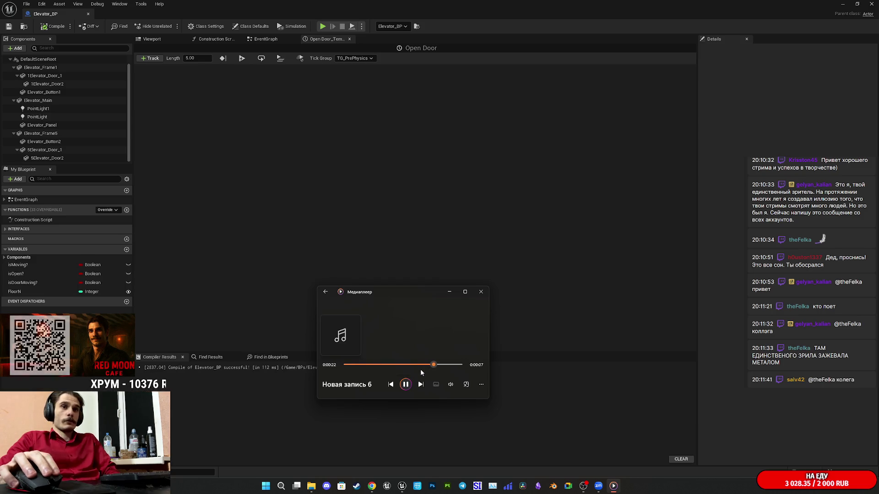
click(420, 366)
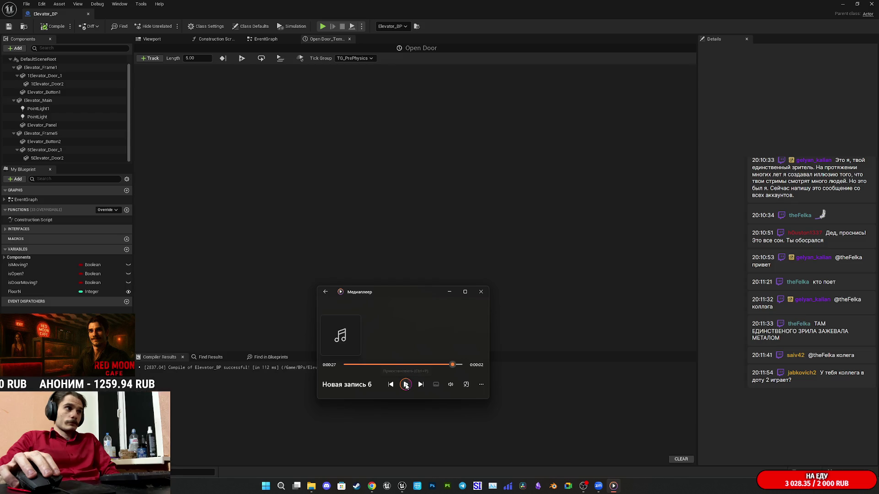
click(481, 292)
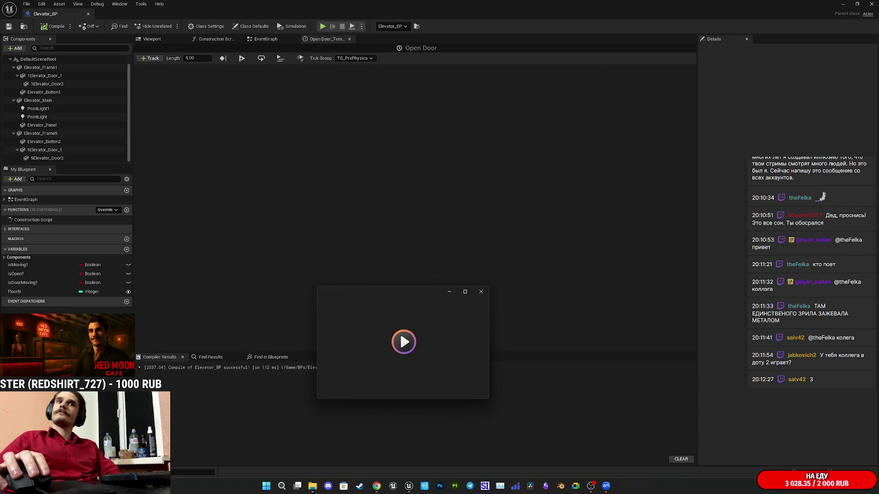
Step: Lower the Windows Media Player volume to about 1 and minimize the player
click(450, 385)
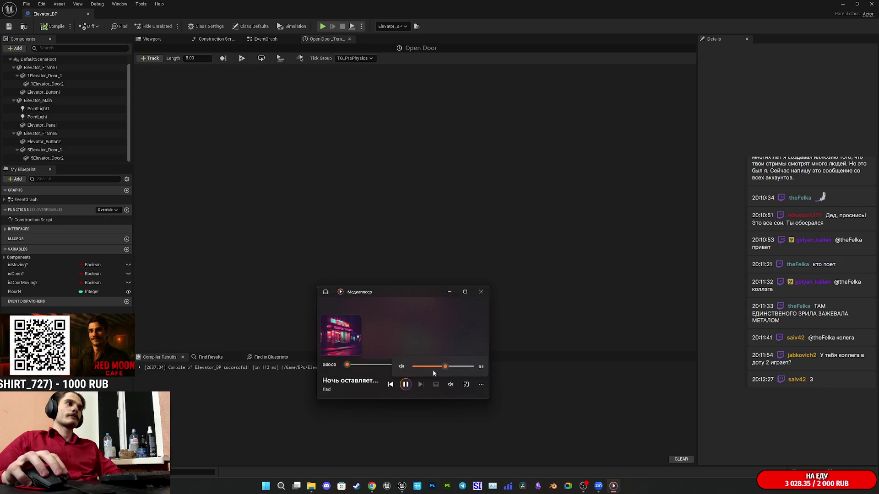
drag(436, 368, 415, 368)
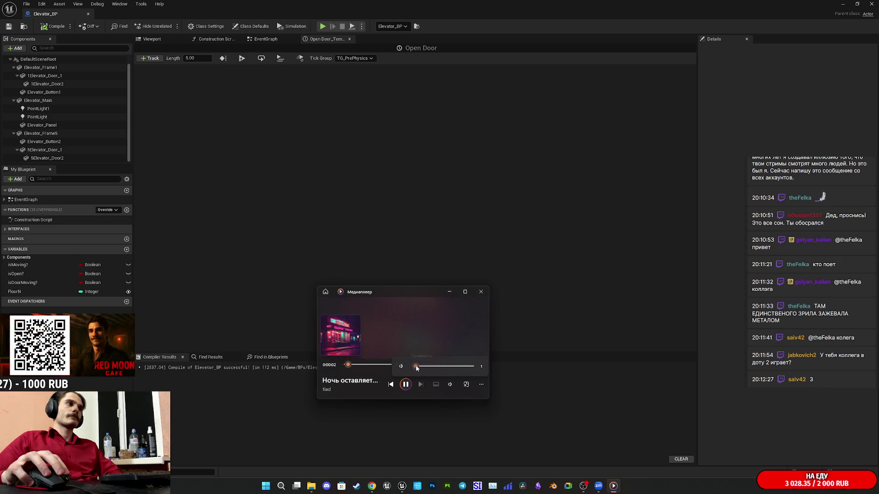
click(480, 384)
click(462, 361)
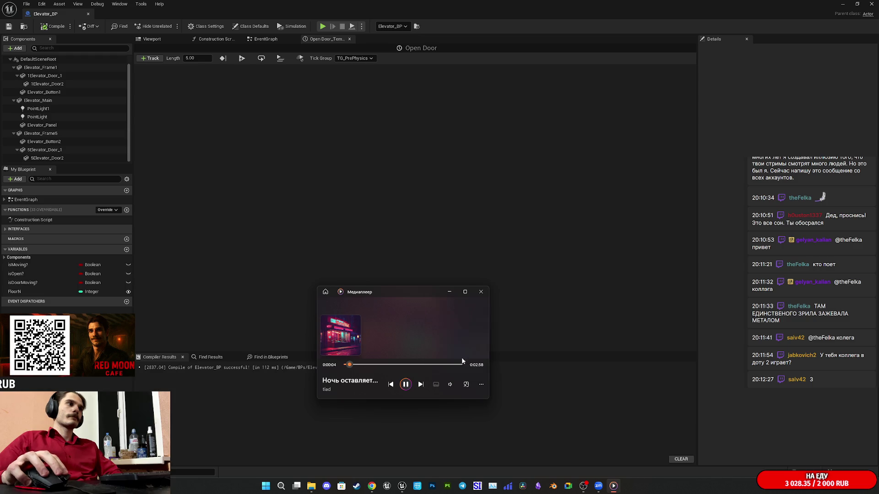
click(480, 385)
click(490, 357)
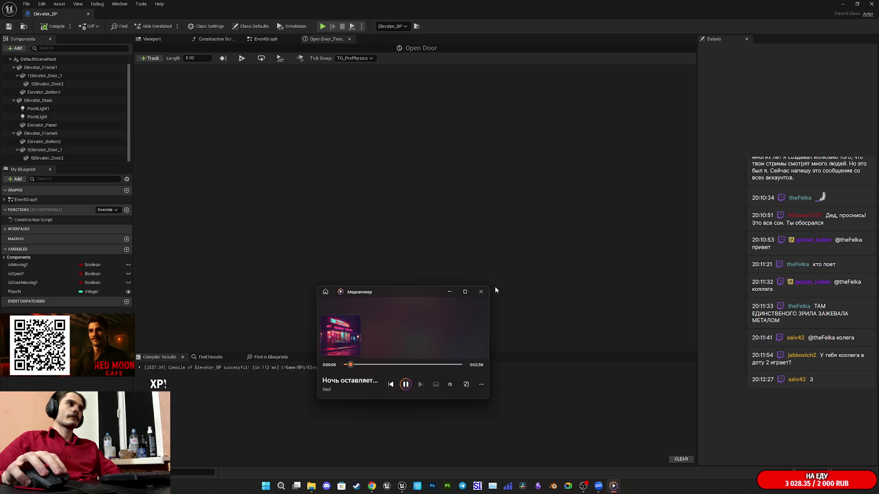
click(448, 293)
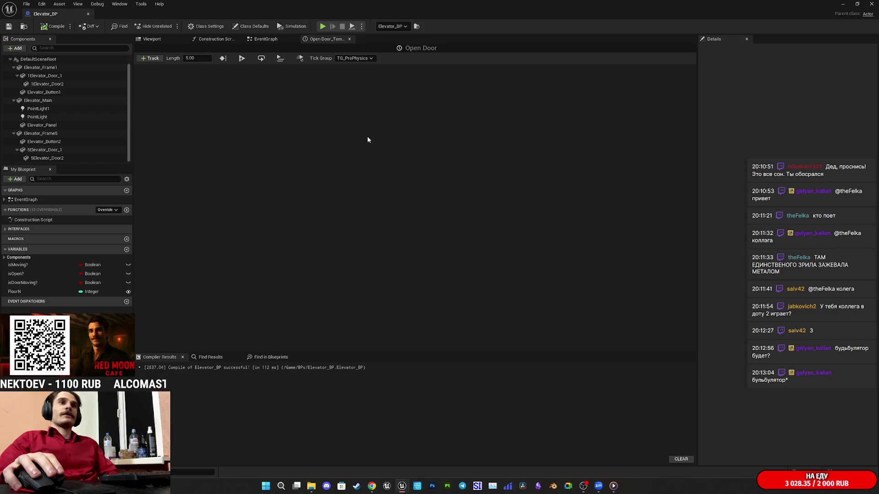
Step: Keep the Open Door timeline's tick group at TG_PrePhysics and bring up the track types to add
click(363, 59)
click(363, 59)
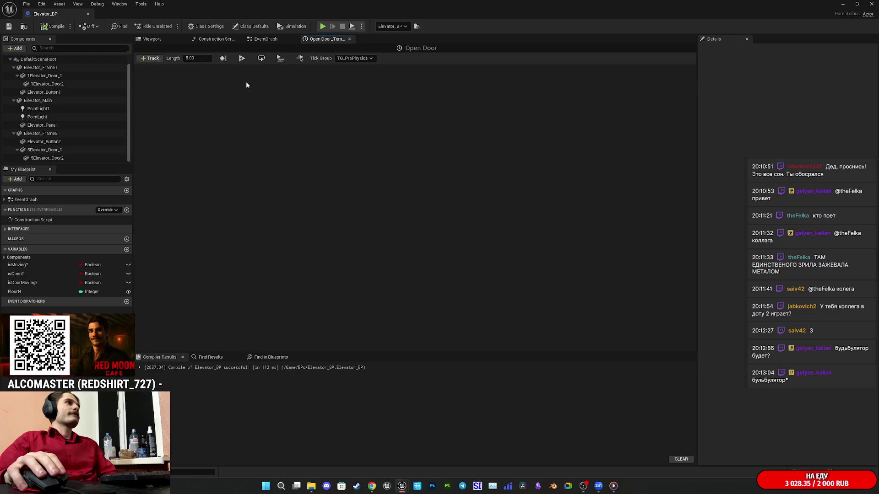
click(362, 59)
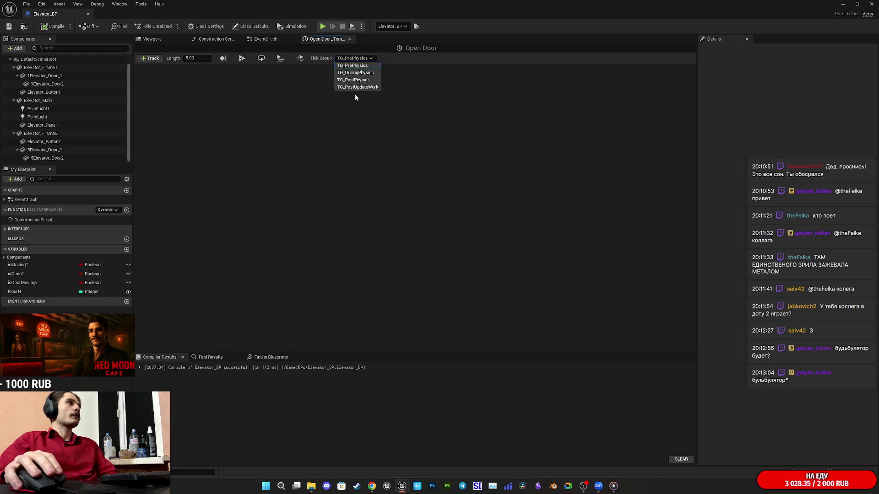
click(411, 66)
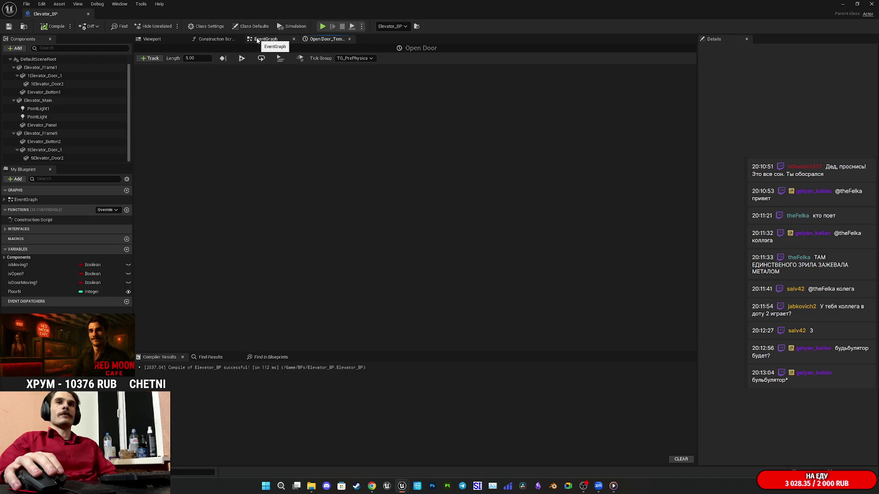
click(152, 59)
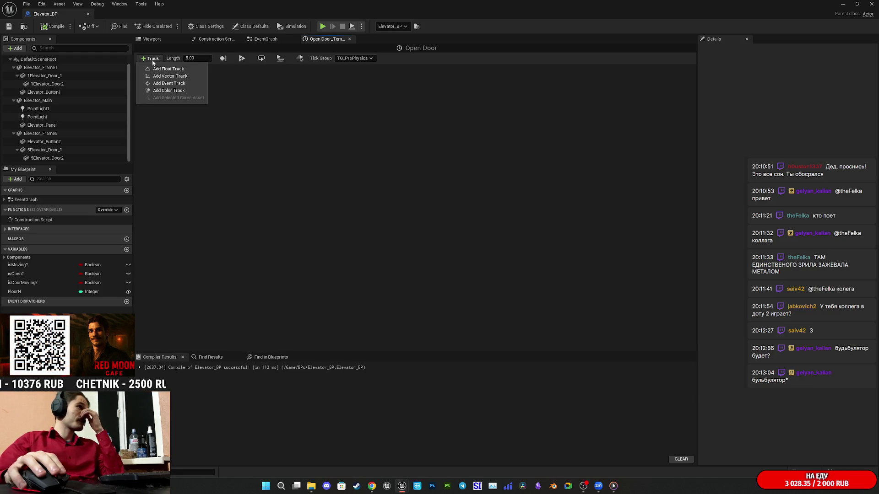
Step: Add a float track named 'Open Door' to the timeline
click(168, 68)
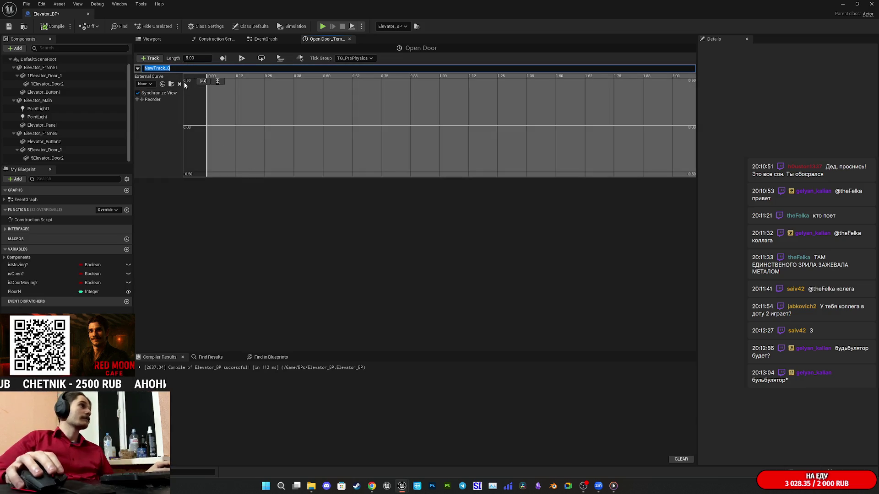
text(Op)
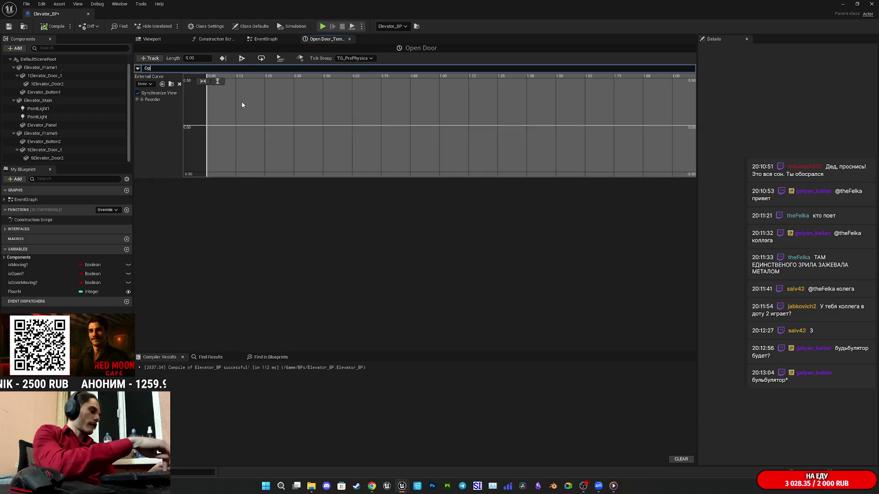
text(en Door)
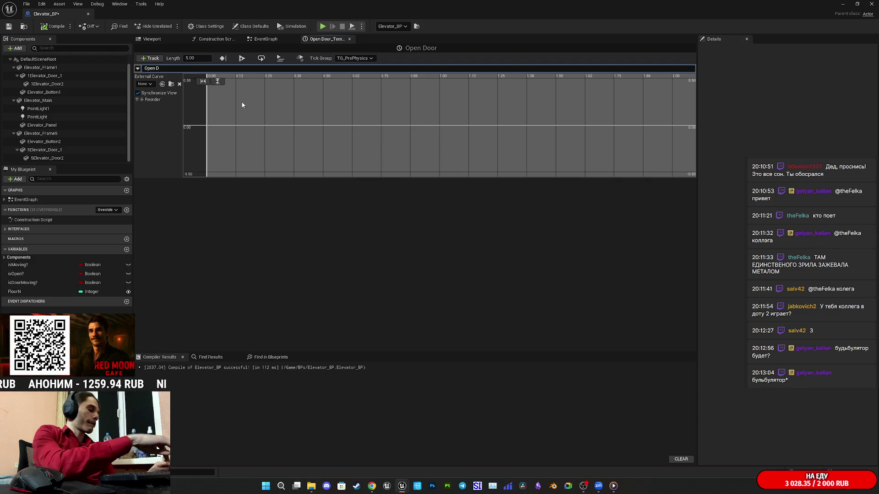
key(Return)
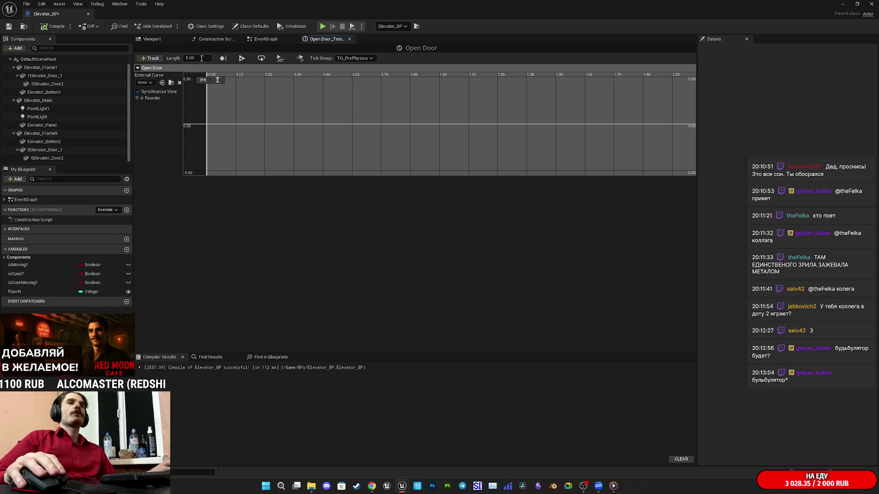
mouse_move(613, 491)
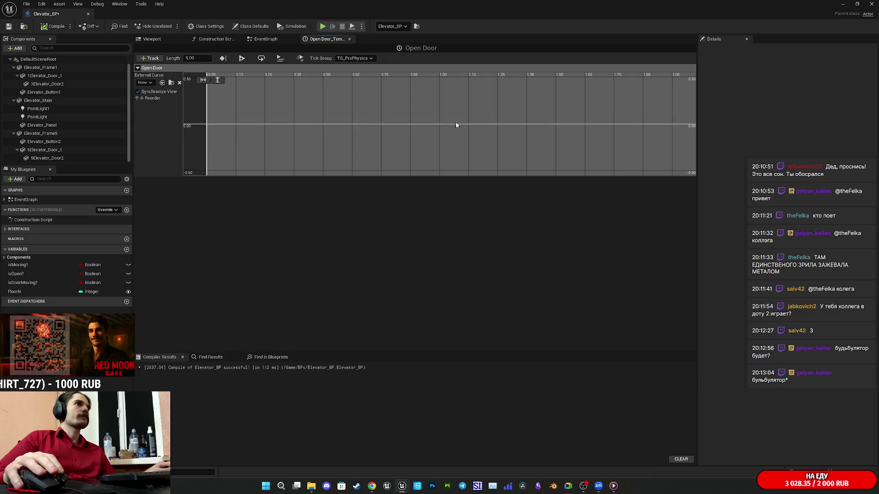
scroll(446, 131, down, 3)
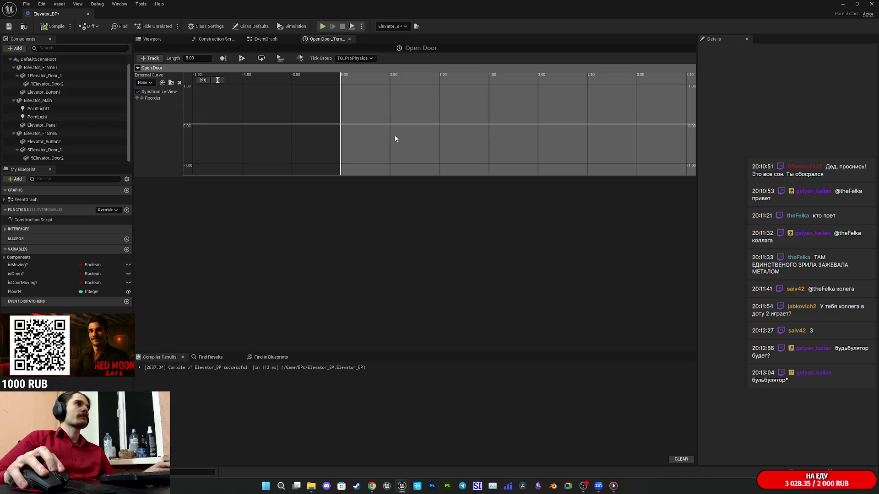
Step: Add curve keys at time 0 with value 0 and at time 3 with value 1
scroll(398, 138, down, 3)
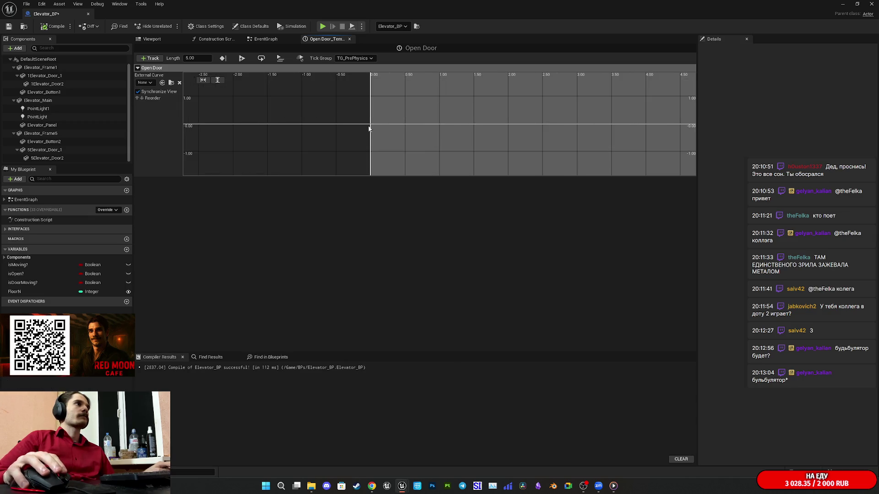
scroll(386, 132, down, 2)
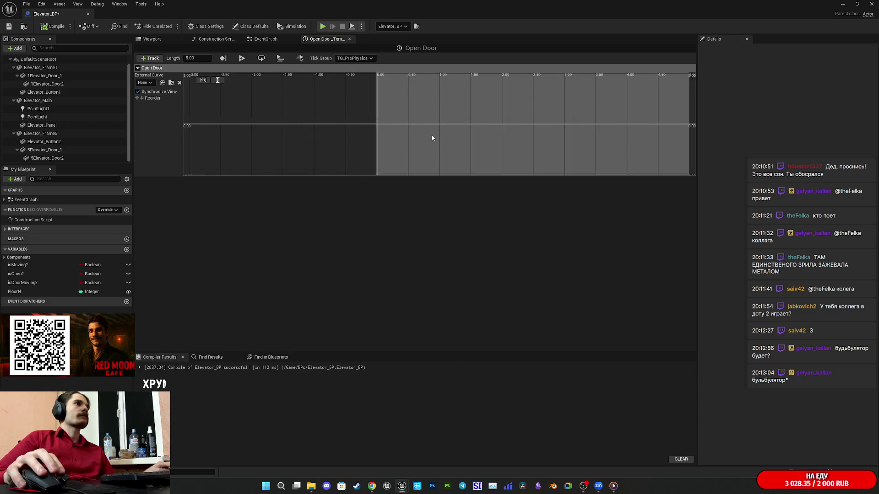
shift+click(388, 124)
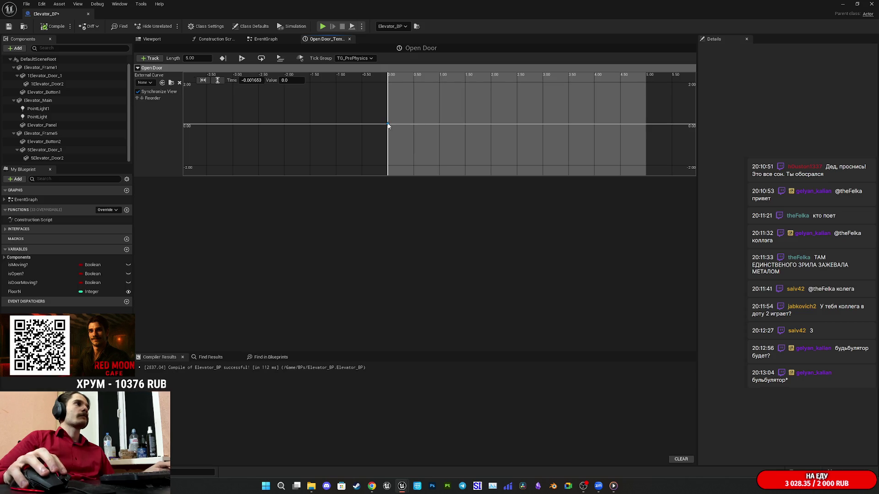
click(252, 80)
text(0)
key(Return)
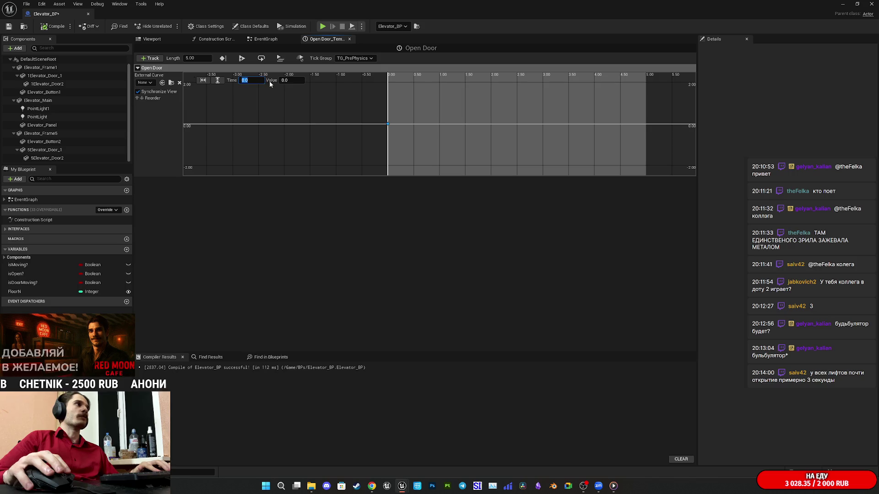
shift+click(542, 83)
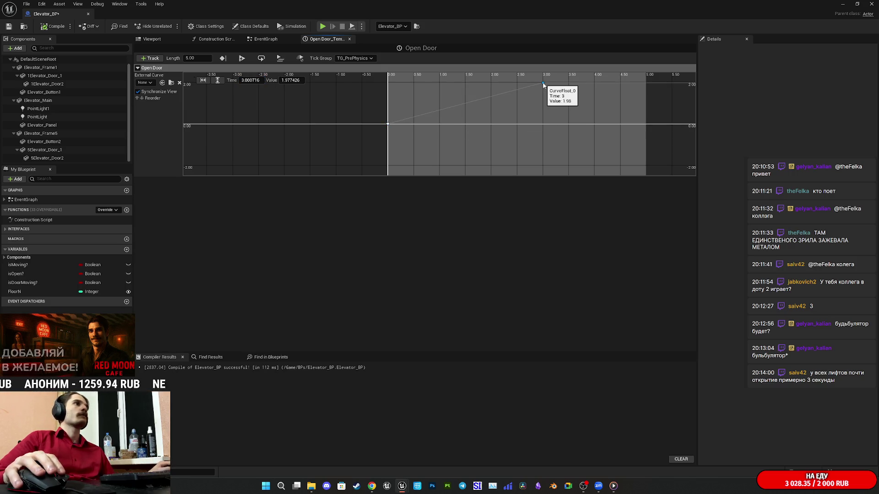
click(250, 80)
text(3)
click(287, 80)
text(1)
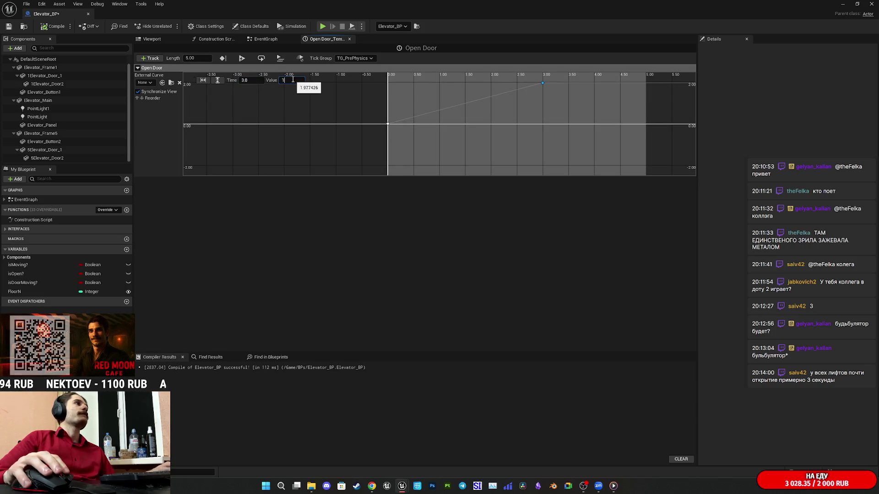
key(Return)
Step: Set both curve keys to Auto interpolation
drag(575, 142, 348, 87)
right_click(541, 104)
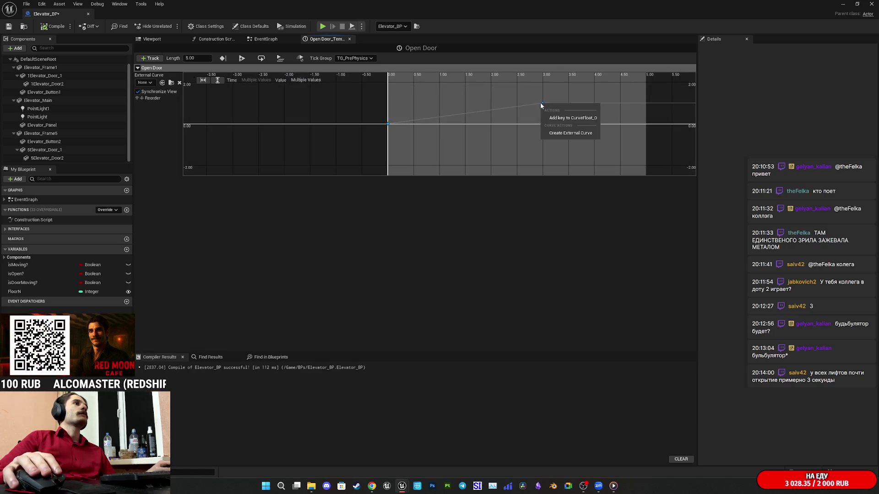
click(553, 138)
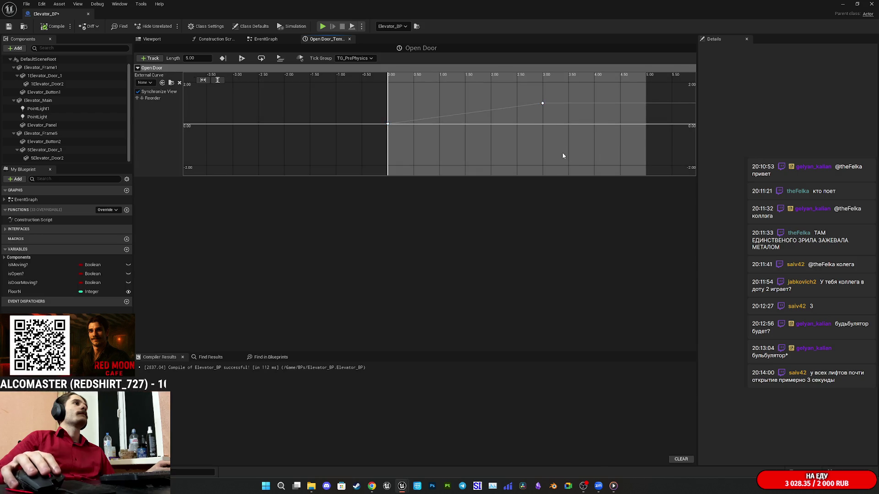
right_click(542, 103)
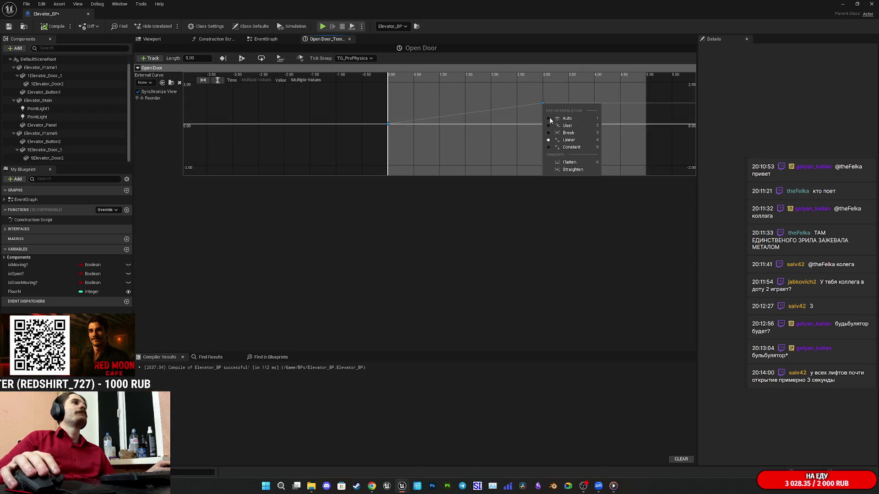
click(567, 121)
click(383, 111)
Step: Set the timeline length to 3 seconds and compile the blueprint
double_click(192, 58)
text(3)
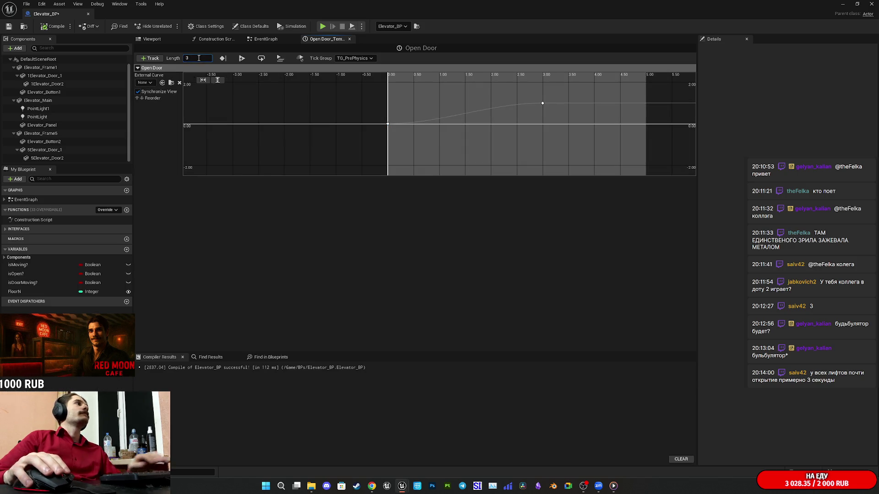
key(Return)
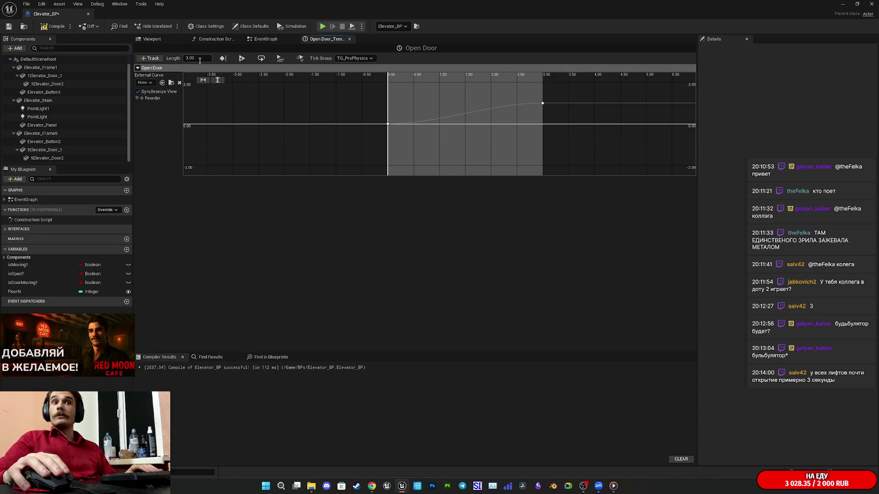
click(56, 28)
click(259, 40)
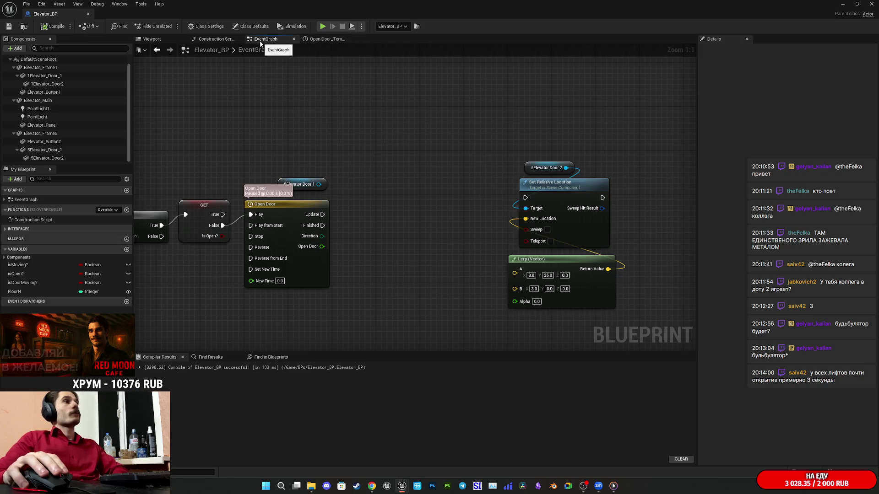
Step: Wire Open Door's output to Lerp Alpha and Update to Door 2's Set Relative Location
mouse_move(541, 215)
mouse_down()
mouse_move(585, 222)
mouse_move(594, 202)
mouse_up()
mouse_move(494, 192)
mouse_down()
mouse_move(519, 164)
mouse_move(457, 164)
mouse_move(470, 189)
mouse_move(395, 180)
mouse_up()
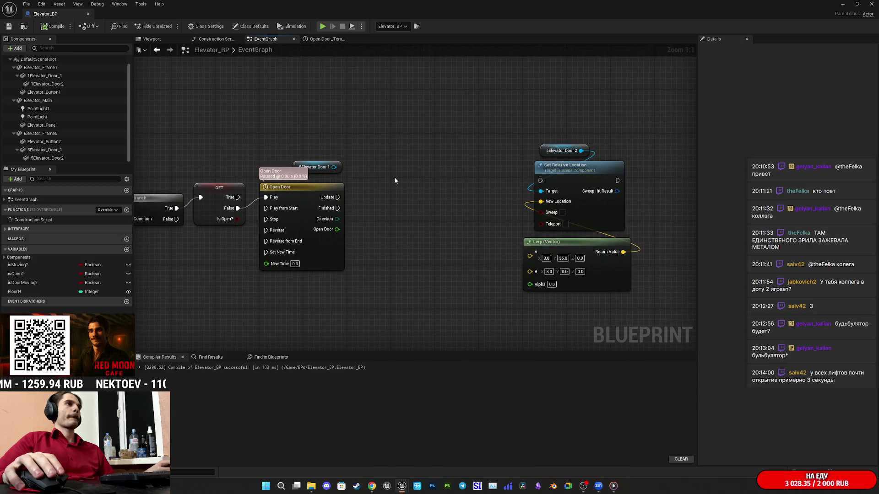
drag(337, 230, 545, 288)
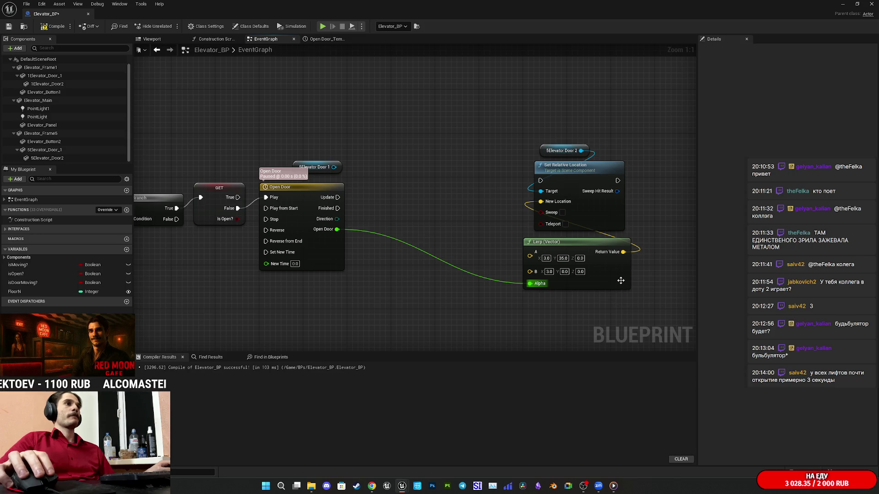
mouse_move(620, 280)
mouse_down()
mouse_move(627, 277)
mouse_move(526, 158)
mouse_move(535, 138)
mouse_up()
drag(611, 211, 474, 222)
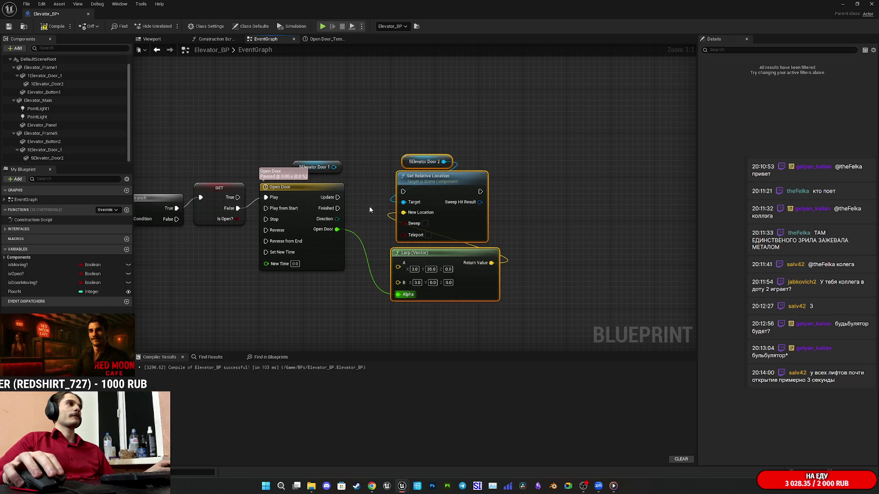
drag(337, 197, 403, 191)
mouse_move(464, 223)
mouse_down()
mouse_move(470, 206)
mouse_move(458, 181)
mouse_move(437, 192)
mouse_move(538, 199)
mouse_up()
Step: Duplicate the Door 2, Lerp and Set Relative Location nodes and wire the copy to Open Door and Update
mouse_move(602, 303)
mouse_down()
mouse_move(476, 121)
mouse_move(500, 118)
mouse_up()
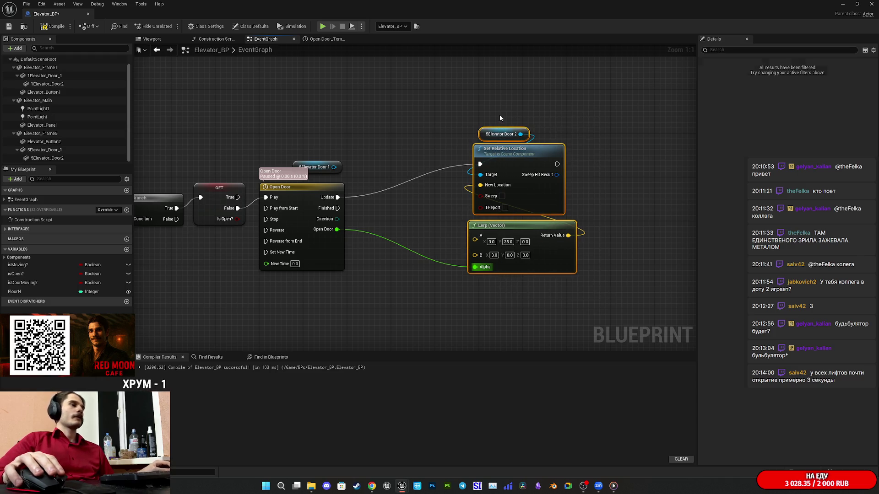
key(ctrl+c)
key(ctrl+v)
drag(431, 239, 436, 267)
mouse_move(360, 267)
mouse_down()
mouse_move(338, 229)
mouse_move(365, 163)
mouse_up()
drag(442, 164, 479, 164)
click(388, 134)
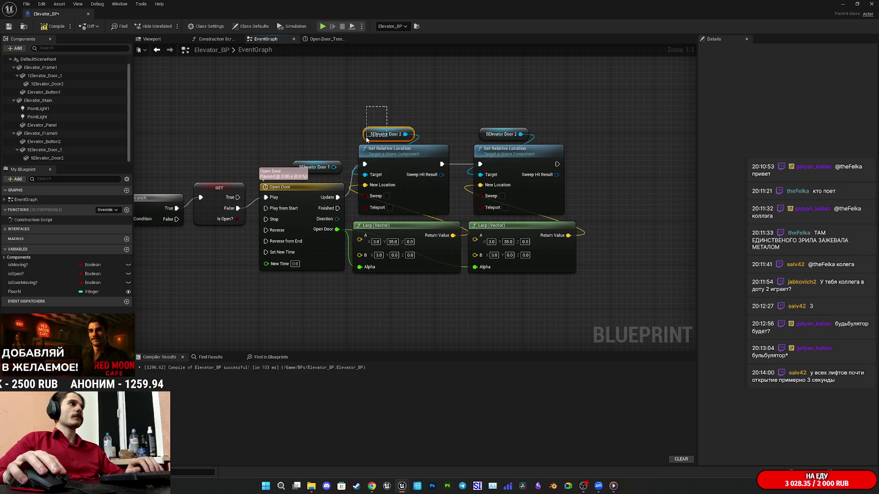
Step: Retarget the duplicate nodes to 5Elevator Door 1 and align both door references
key(Delete)
drag(336, 167, 365, 174)
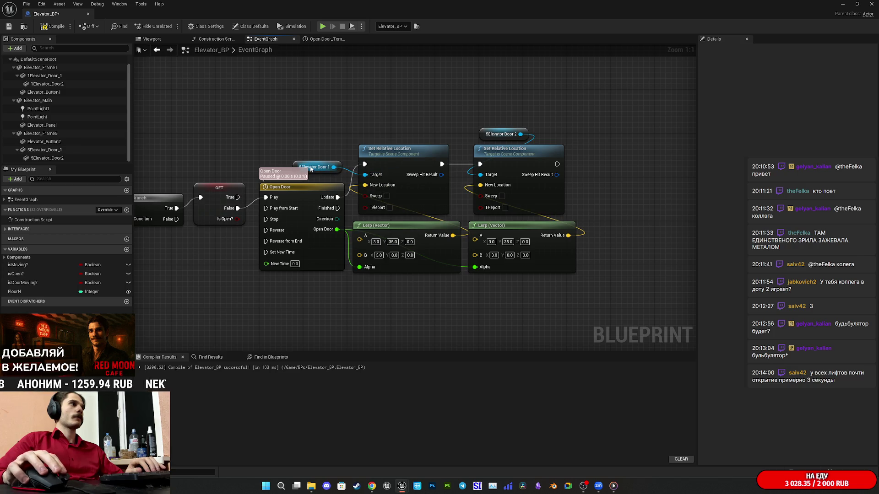
mouse_move(314, 166)
mouse_down()
mouse_move(369, 131)
mouse_move(399, 134)
mouse_move(382, 133)
mouse_up()
click(441, 113)
drag(501, 134, 496, 134)
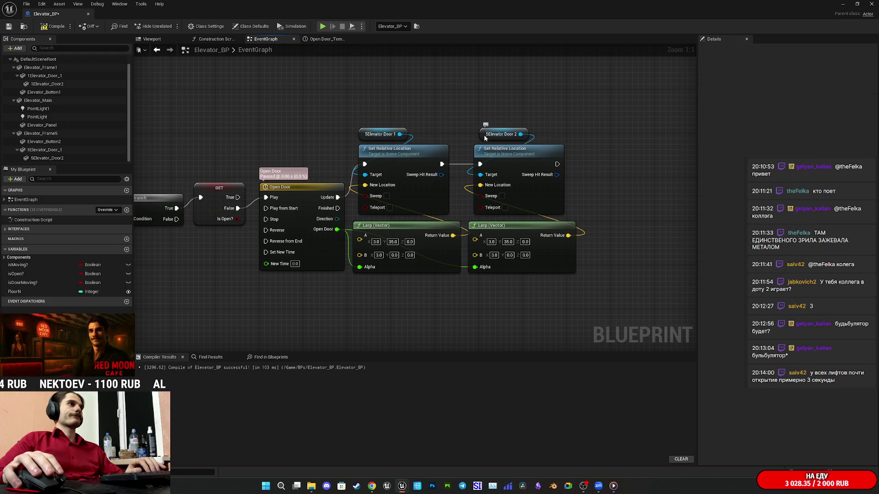
click(505, 112)
drag(515, 220, 489, 219)
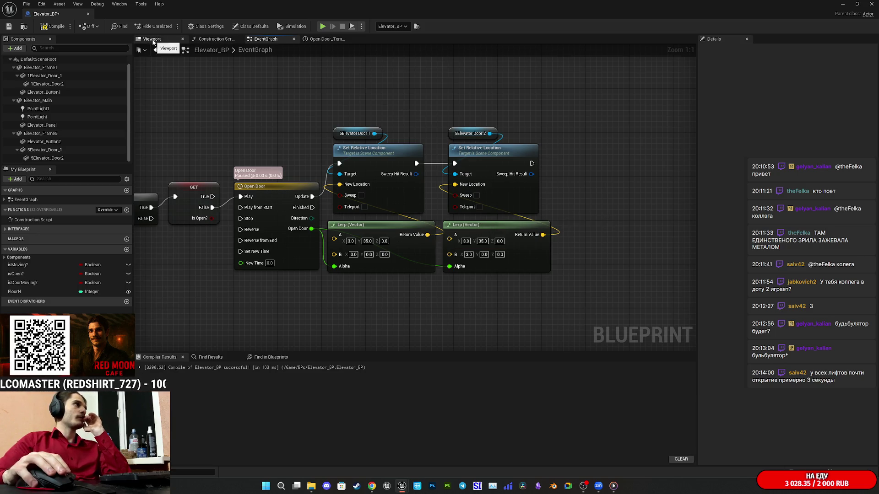
Step: Check Door 1's location and set its Lerp A to (0, 55, 0) with B X at 0
click(59, 151)
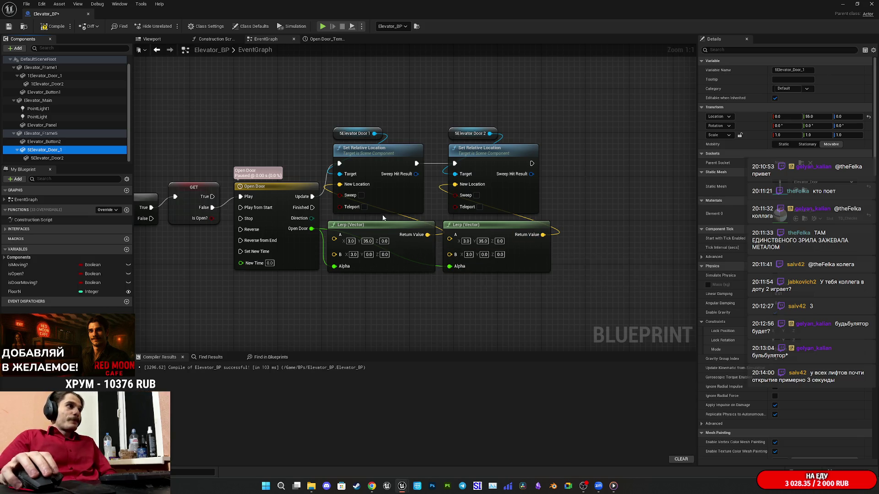
drag(441, 210, 481, 215)
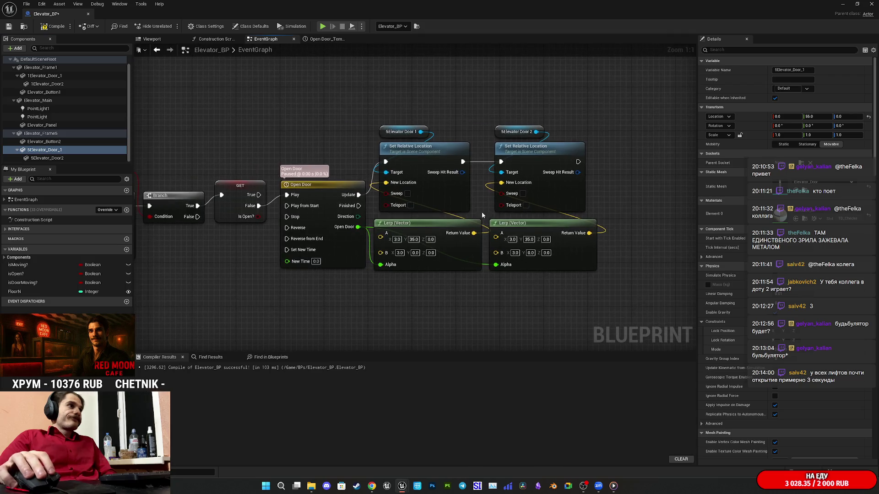
text(0)
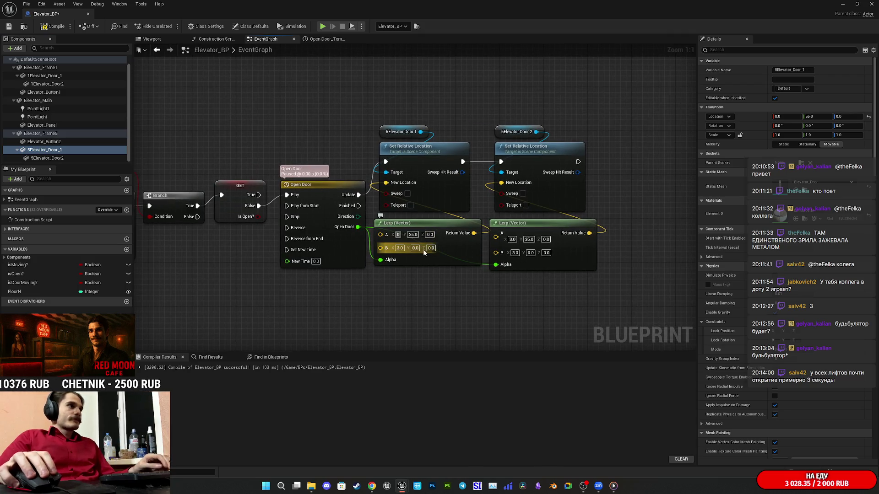
click(400, 252)
text(0)
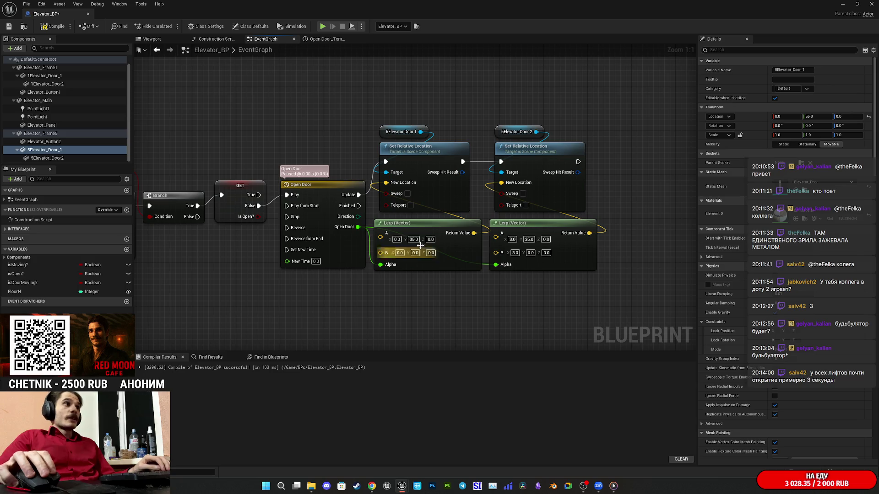
click(413, 240)
text(55)
key(Return)
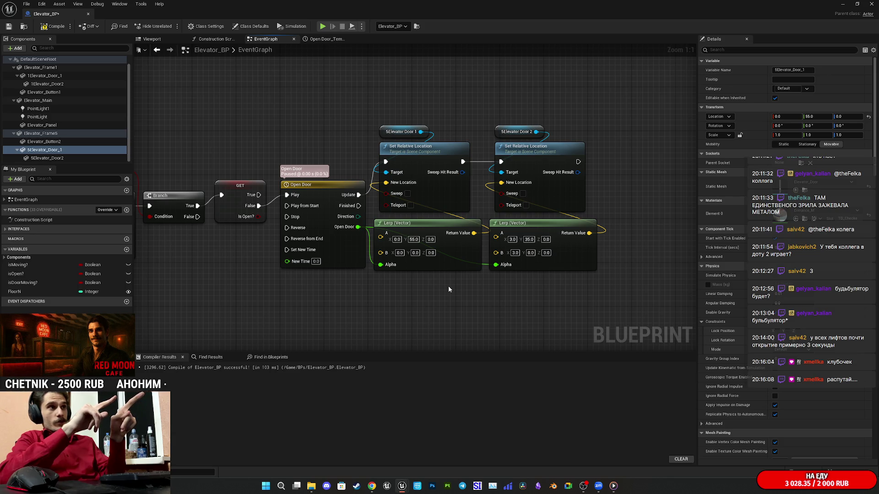
Step: Compile and save Elevator_BP
drag(449, 290, 478, 270)
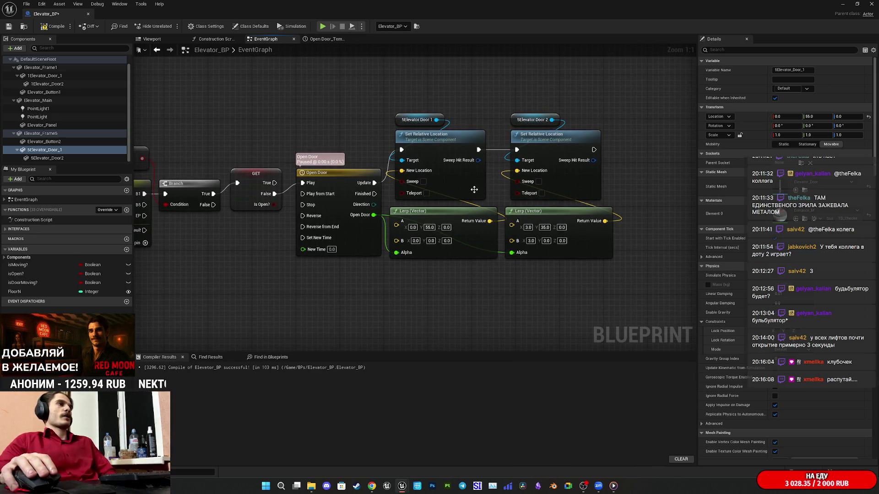
click(473, 187)
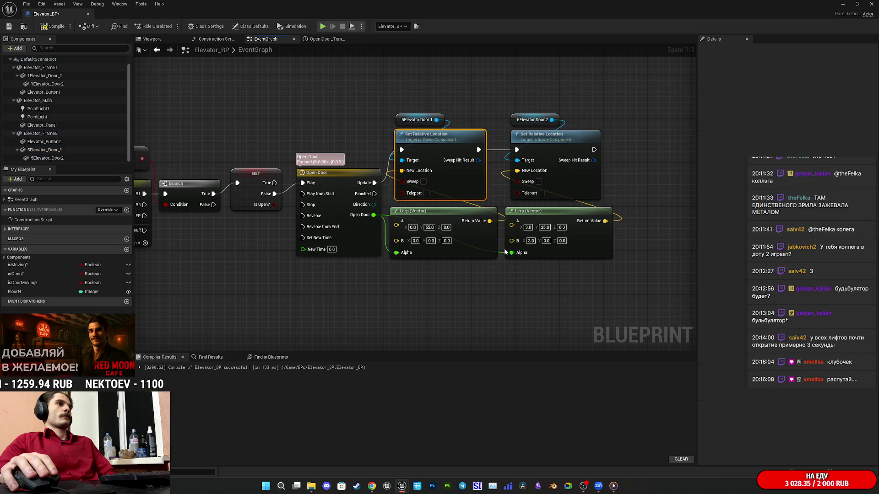
drag(539, 286, 582, 296)
click(53, 26)
click(9, 26)
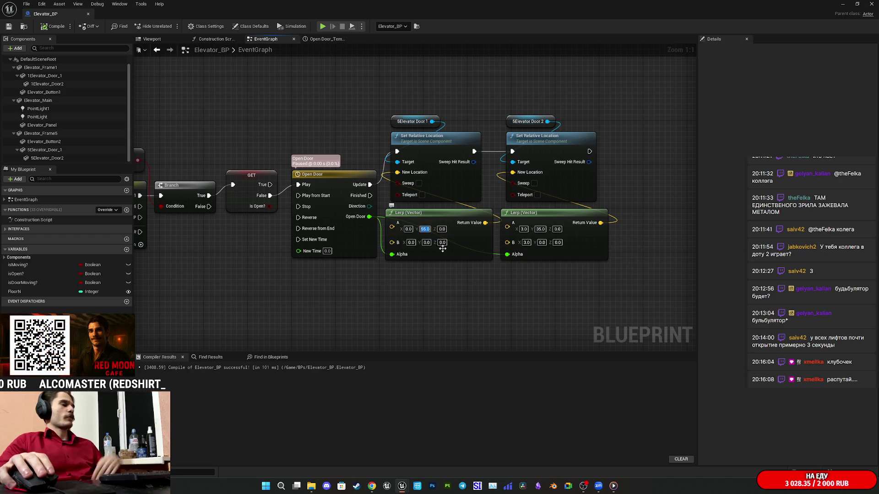
Step: Set Door 1's Lerp B Y value to 5 and save the blueprint again
click(427, 243)
text(5)
key(Return)
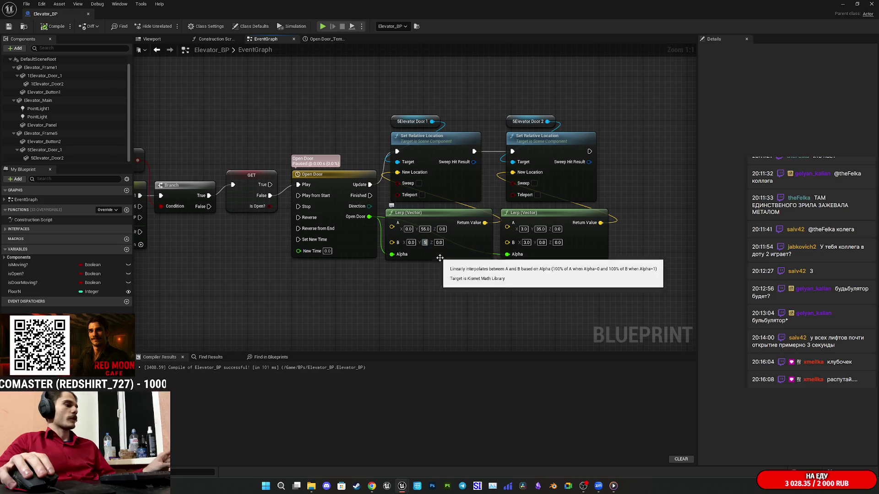
click(9, 26)
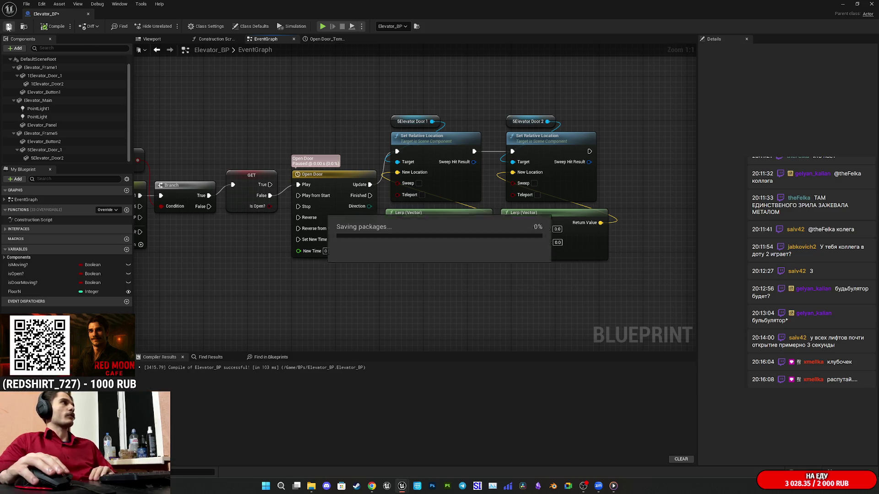
click(161, 49)
Step: Test-slide Door 1 in the Viewport, undo the move, and recompile and save Elevator_BP
click(449, 224)
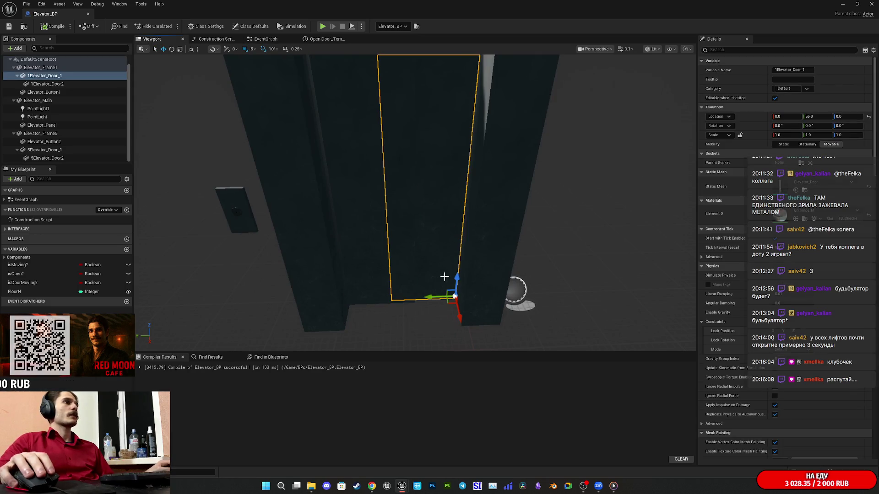
drag(428, 296, 486, 297)
key(ctrl+z)
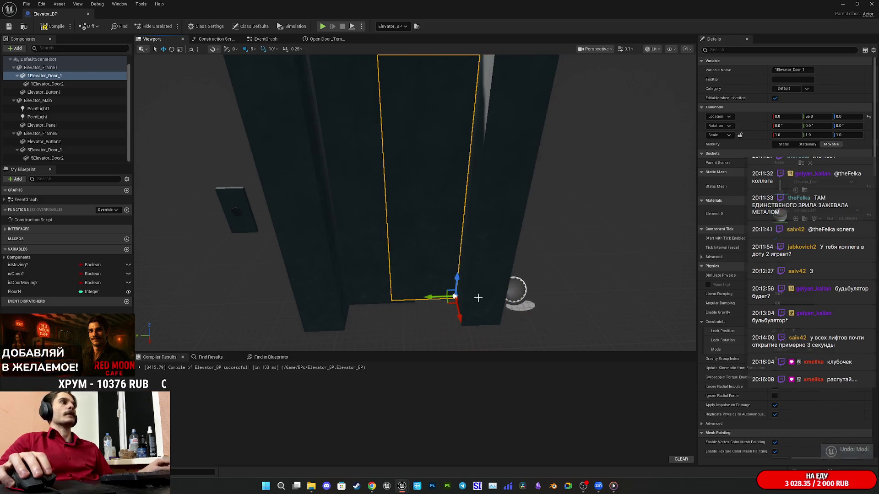
click(7, 26)
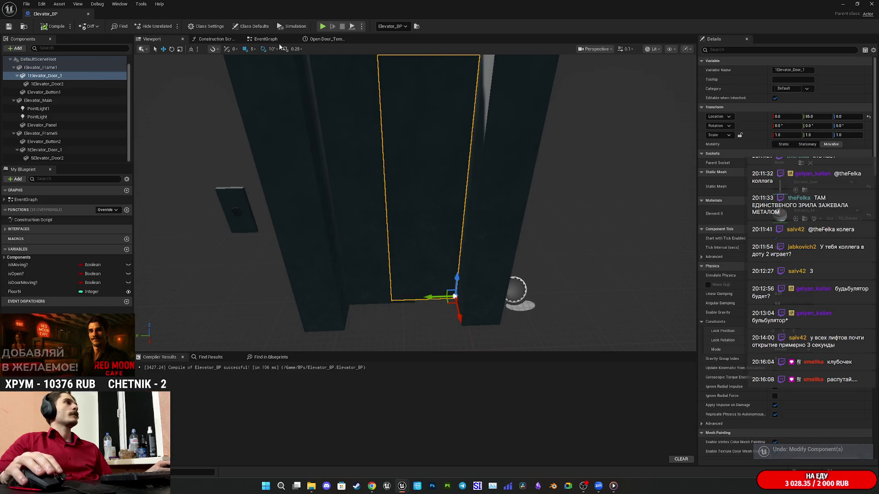
click(275, 40)
mouse_move(334, 118)
mouse_down()
mouse_move(455, 112)
mouse_move(461, 119)
mouse_up()
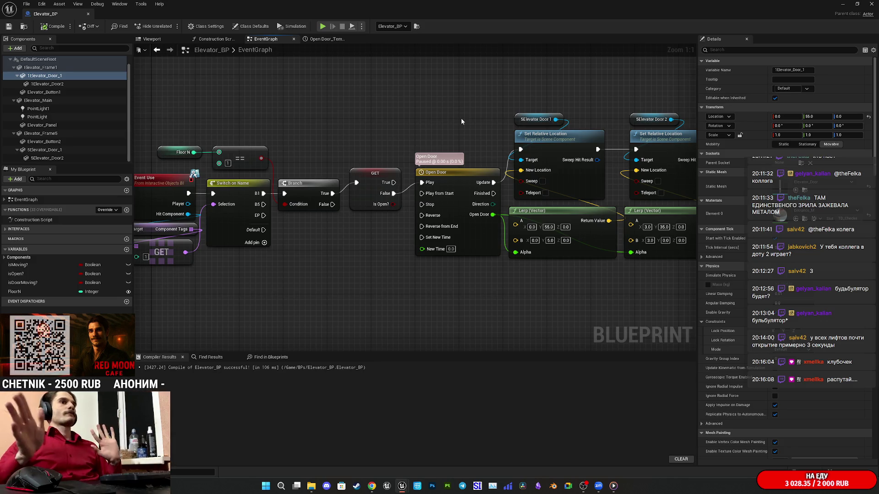
Step: Shift the event chain left and add a Do Once node from the GET's False output
mouse_move(461, 118)
mouse_down()
mouse_move(566, 110)
mouse_move(481, 117)
mouse_up()
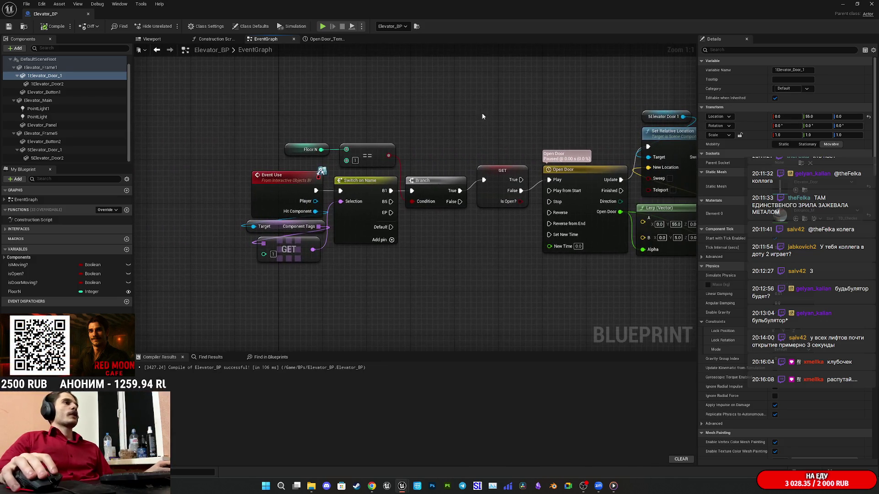
mouse_move(418, 152)
mouse_down()
mouse_move(514, 172)
mouse_move(468, 176)
mouse_up()
drag(480, 280, 271, 121)
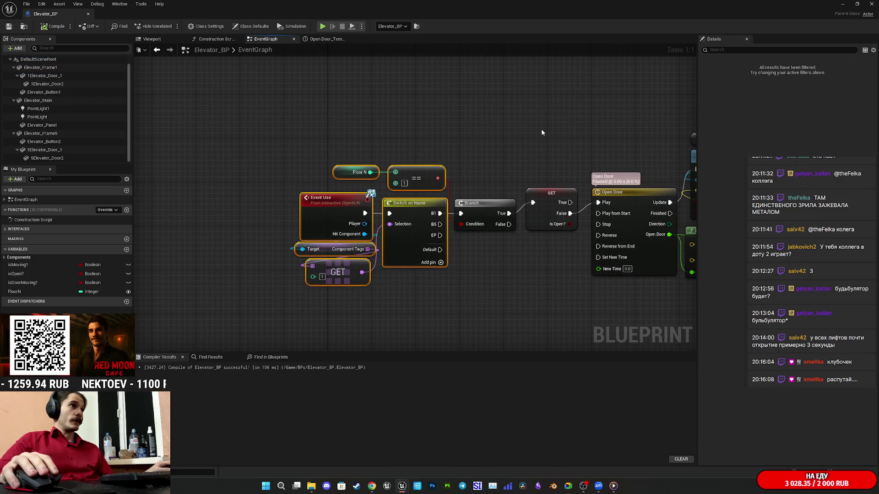
drag(541, 131, 426, 139)
drag(446, 300, 186, 133)
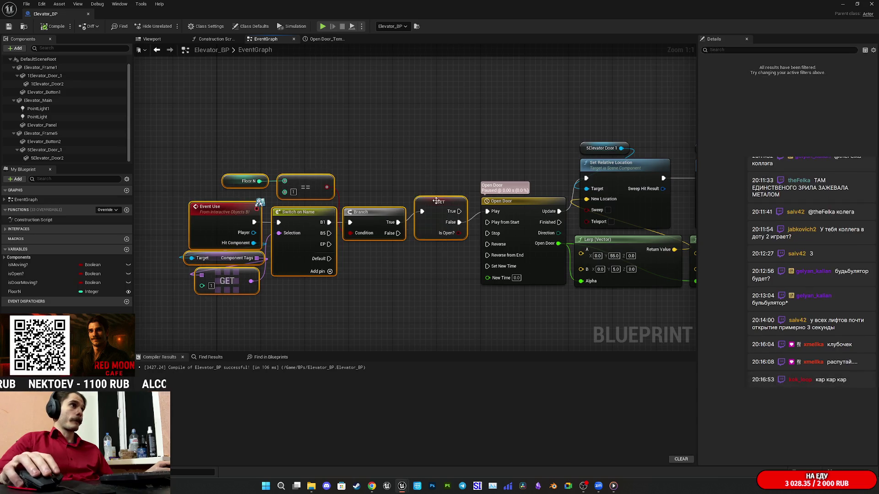
drag(435, 199, 282, 183)
drag(304, 208, 328, 202)
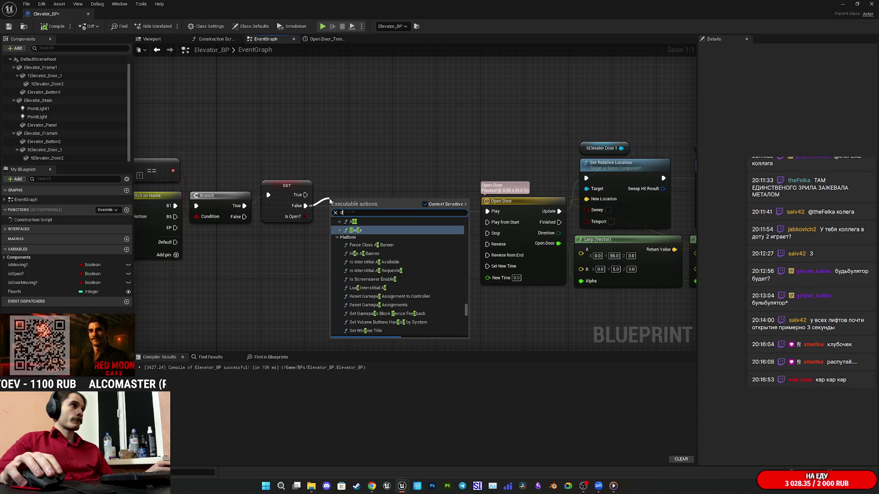
text(doo)
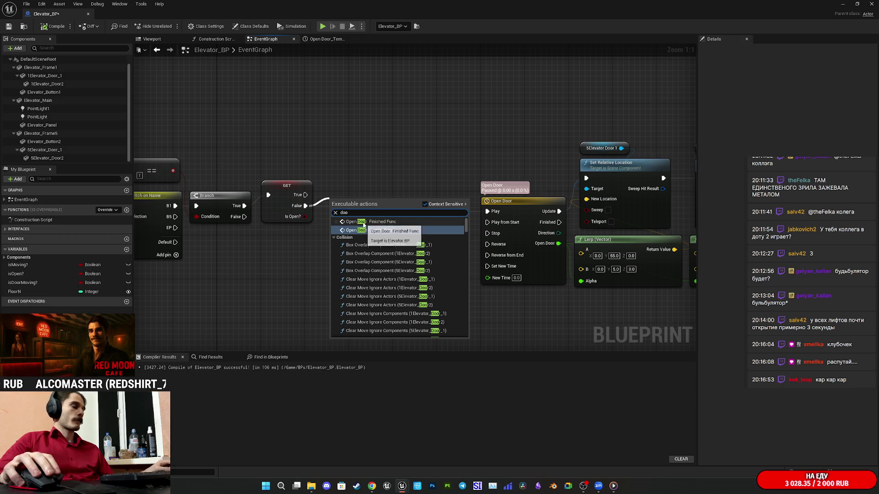
text(n)
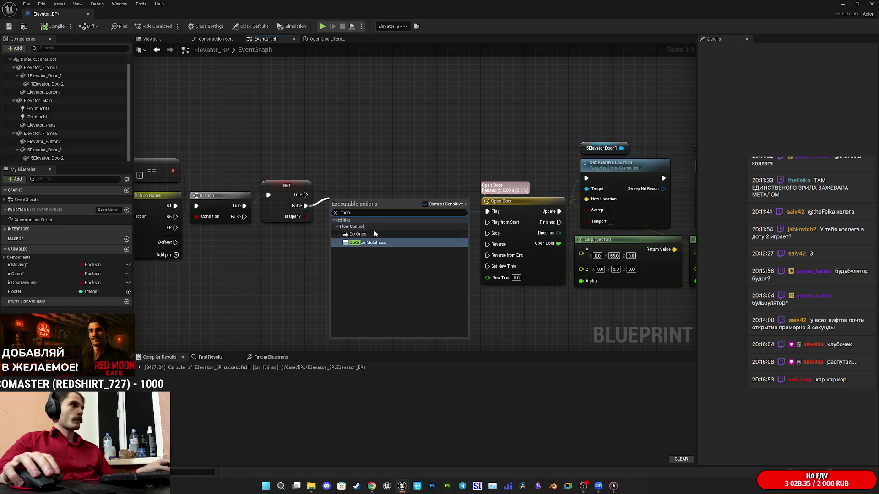
click(374, 233)
drag(385, 214, 374, 209)
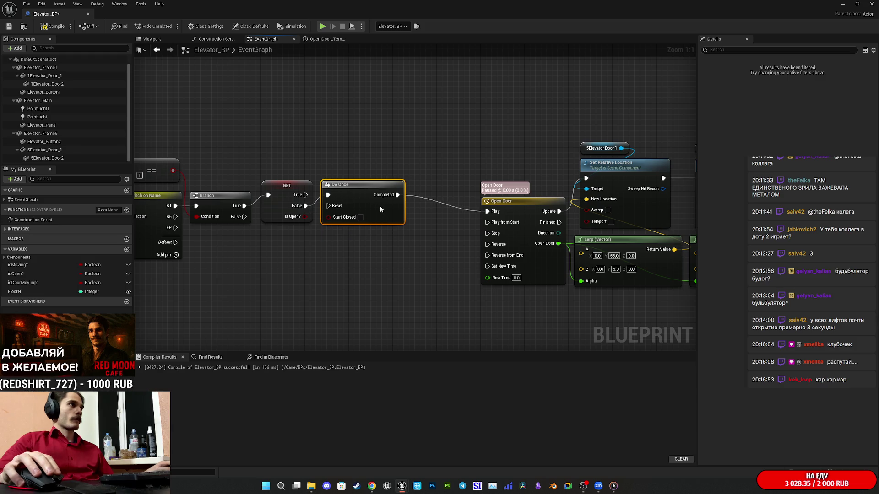
Step: Try placing the isDoorMoving? variable, rearrange the left node group, and compile with F7
mouse_move(395, 287)
mouse_down()
mouse_move(556, 275)
mouse_move(142, 140)
mouse_up()
drag(548, 197, 505, 196)
click(523, 226)
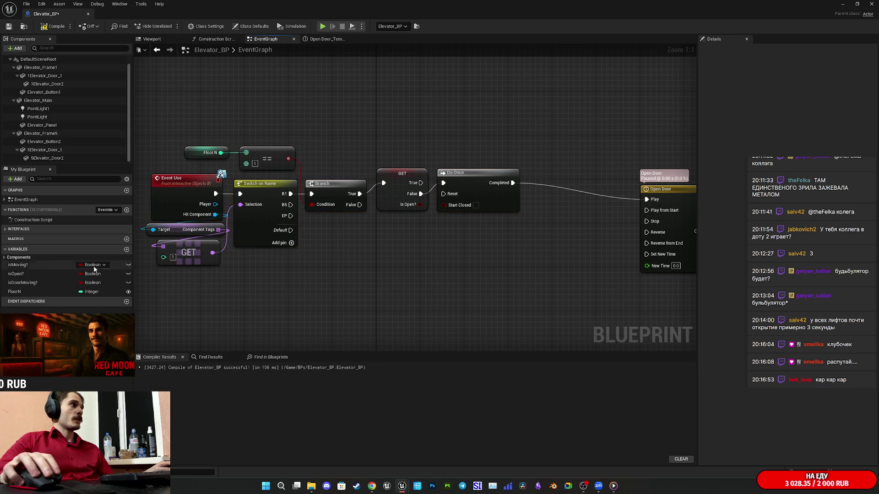
mouse_move(23, 282)
mouse_down()
mouse_move(501, 207)
mouse_move(513, 184)
mouse_move(405, 100)
mouse_up()
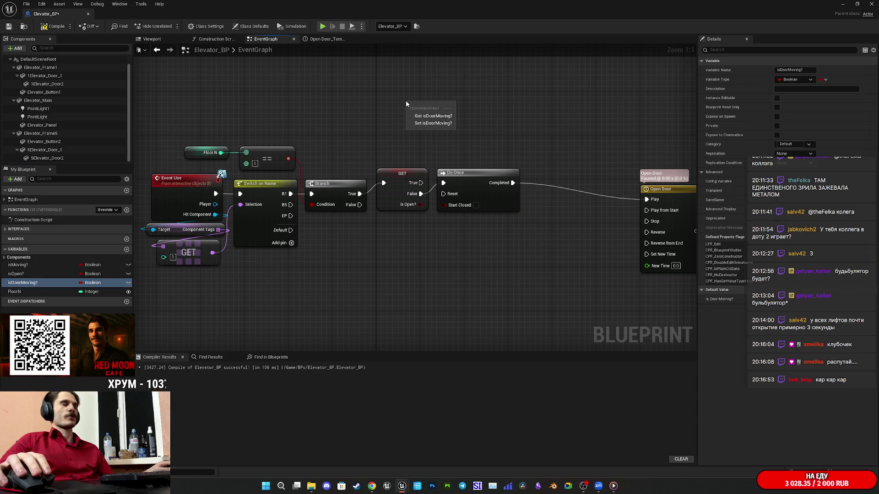
click(351, 111)
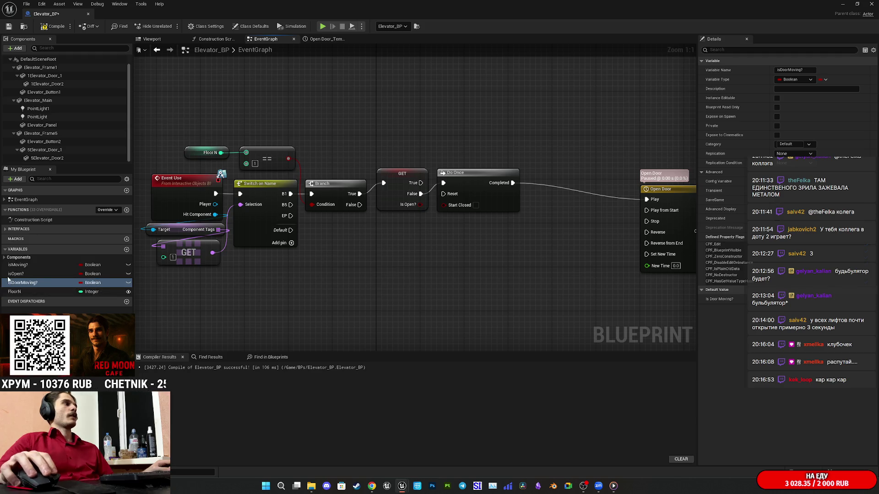
drag(484, 245, 460, 250)
mouse_move(513, 254)
mouse_down()
mouse_move(471, 232)
mouse_move(454, 188)
mouse_move(539, 274)
mouse_move(334, 267)
mouse_move(475, 274)
mouse_move(660, 263)
mouse_up()
drag(611, 284, 219, 102)
drag(506, 151, 310, 137)
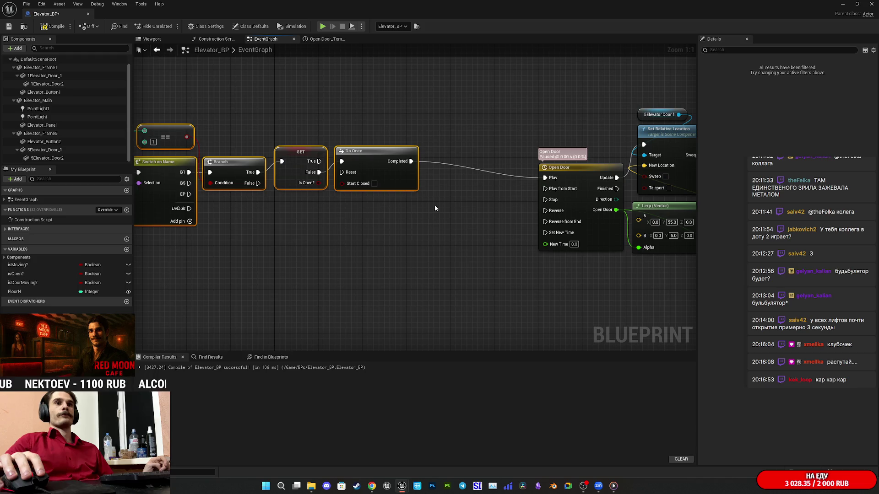
drag(431, 210, 525, 210)
click(465, 245)
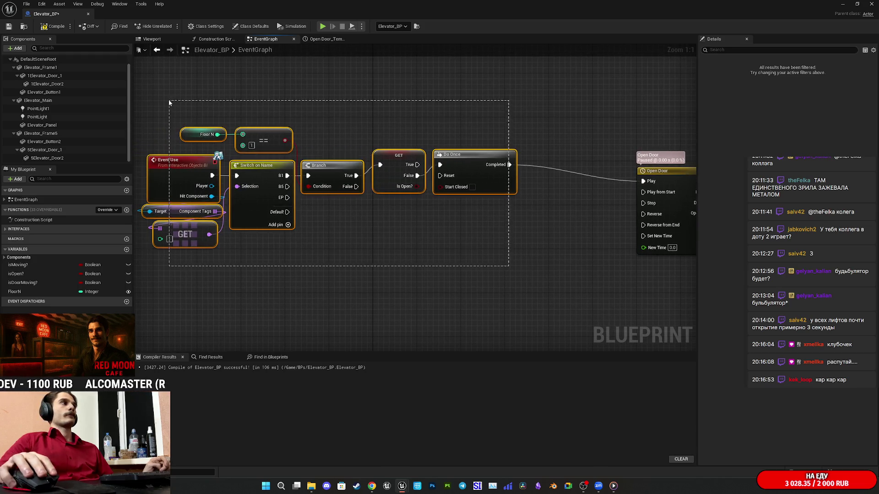
key(F7)
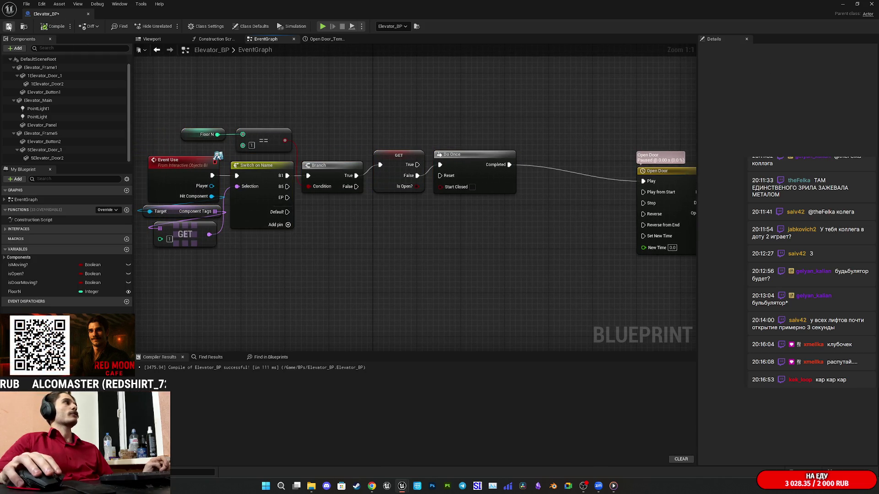
Step: Drop the isOpen? variable near Do Once and move the Open Door timeline closer to it
drag(425, 119, 401, 126)
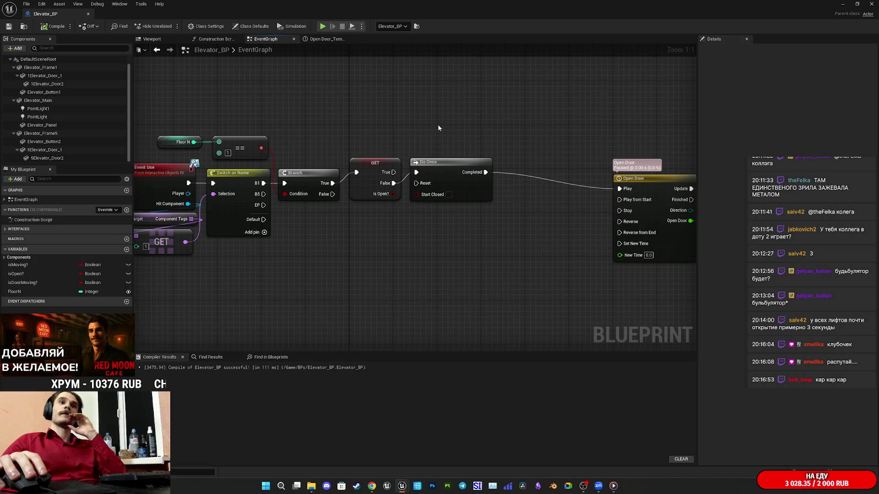
drag(567, 121, 618, 121)
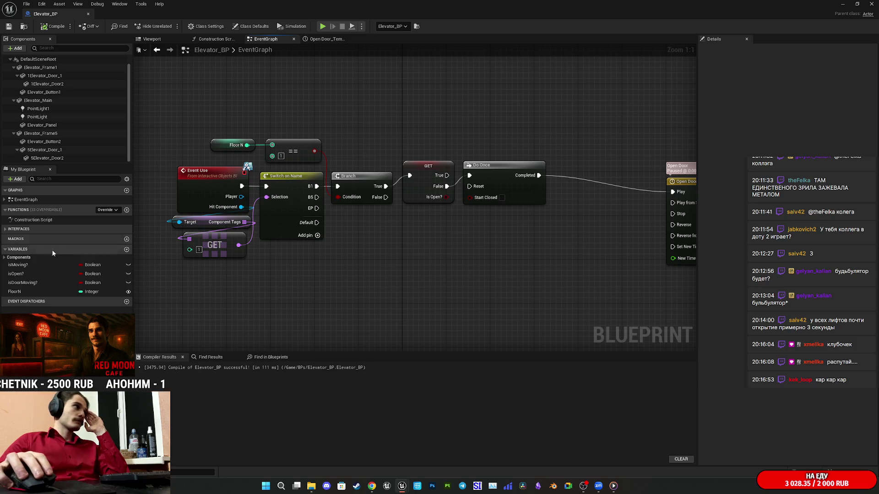
mouse_move(15, 274)
mouse_down()
mouse_move(466, 215)
mouse_move(538, 178)
mouse_move(419, 270)
mouse_up()
drag(459, 240, 433, 248)
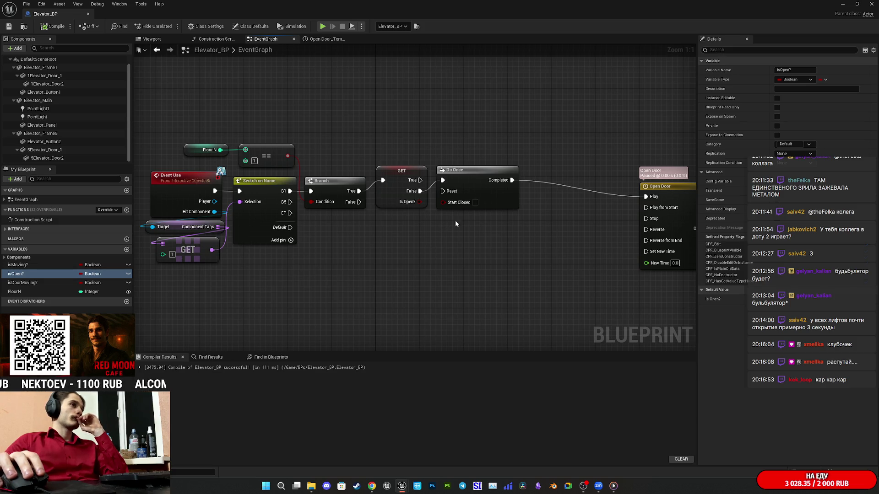
mouse_move(467, 232)
mouse_down()
mouse_move(490, 222)
mouse_move(447, 235)
mouse_up()
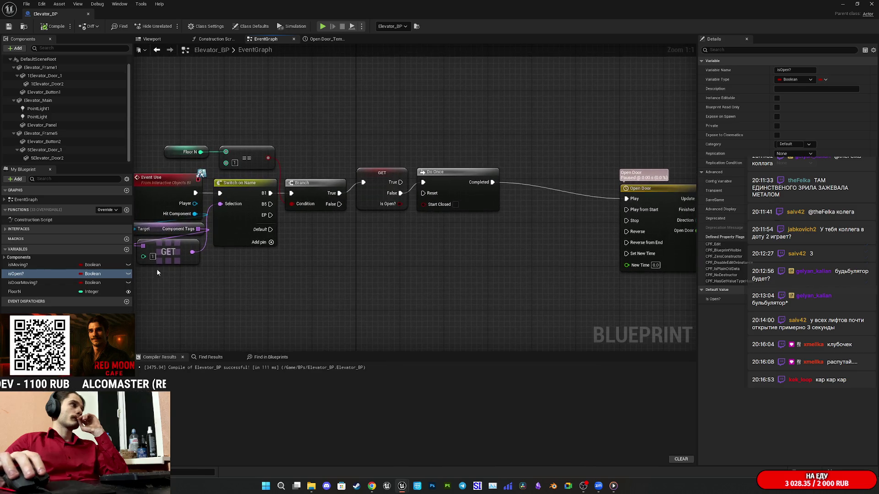
mouse_move(422, 273)
mouse_down()
mouse_move(251, 265)
mouse_move(380, 263)
mouse_up()
drag(640, 249, 533, 235)
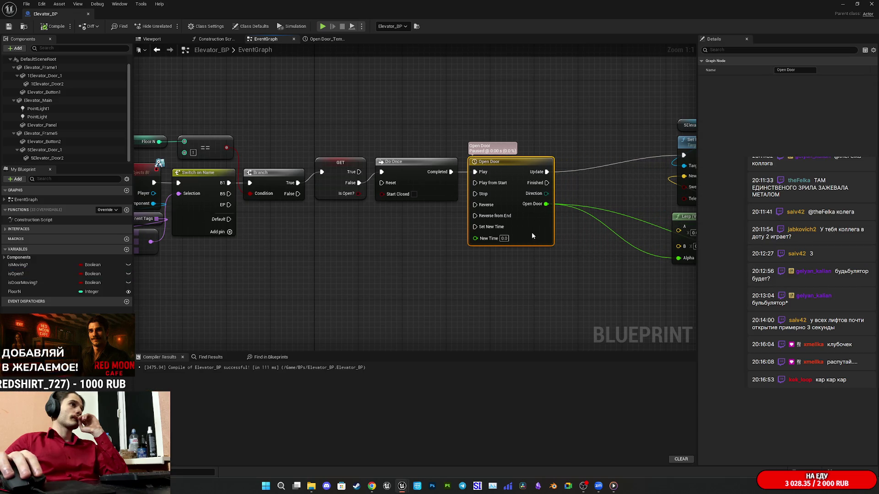
Step: Move the Set Relative Location and Lerp door nodes up and left, then reselect them
drag(402, 259, 456, 253)
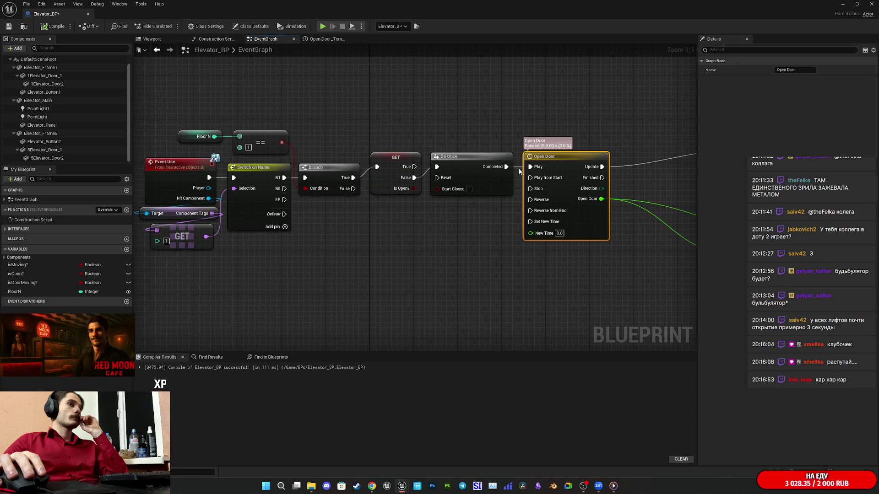
mouse_move(505, 211)
mouse_down()
mouse_move(391, 220)
mouse_move(191, 216)
mouse_up()
mouse_move(386, 306)
mouse_down()
mouse_move(629, 186)
mouse_move(630, 101)
mouse_up()
drag(591, 185, 508, 128)
click(463, 245)
drag(463, 245, 541, 285)
mouse_move(394, 71)
mouse_down()
mouse_move(471, 108)
mouse_move(630, 108)
mouse_move(451, 83)
mouse_move(572, 126)
mouse_up()
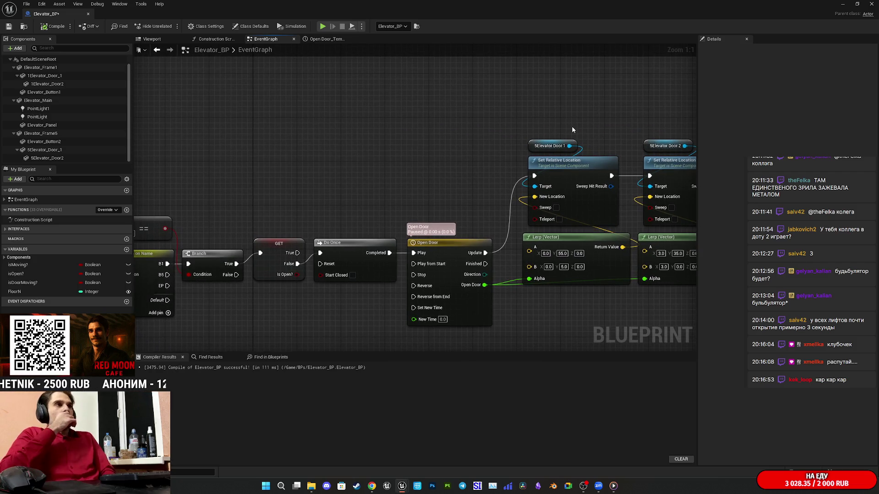
Step: Add a Select node above the door nodes, then hide the blueprint editor to reveal the level
right_click(525, 174)
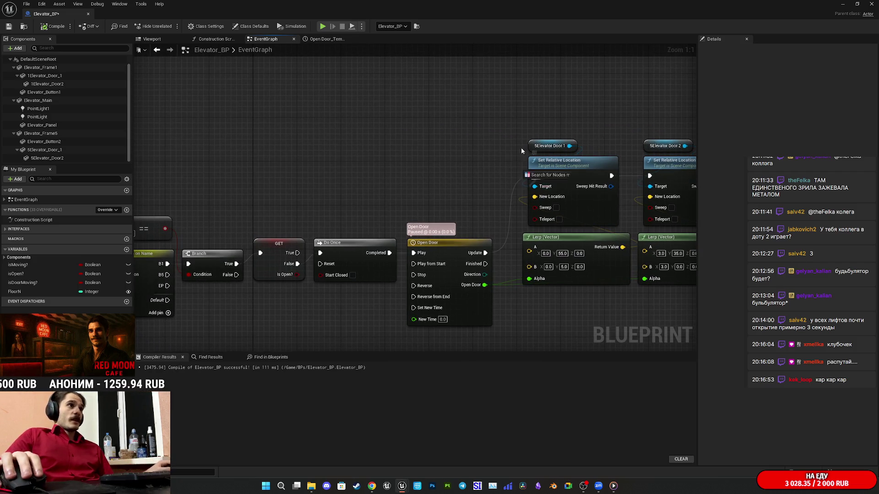
text(sel)
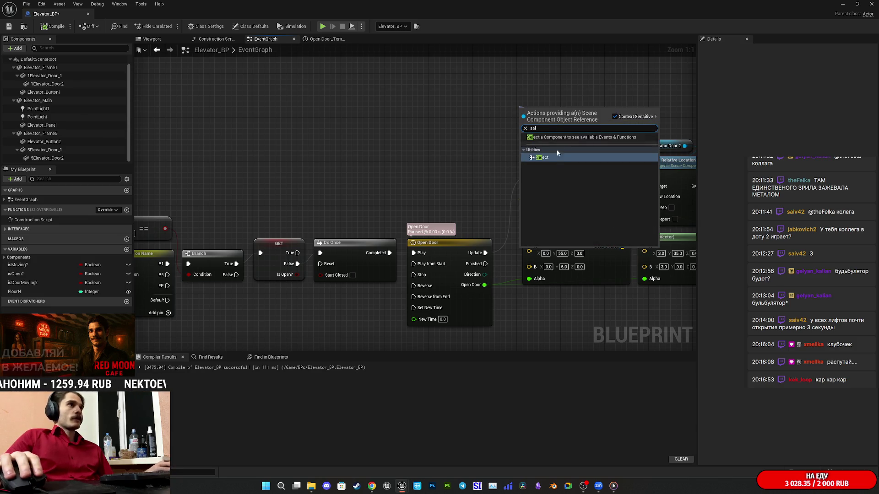
click(557, 158)
drag(556, 122, 471, 99)
click(460, 126)
click(342, 132)
mouse_move(630, 127)
mouse_down()
mouse_move(308, 290)
mouse_move(288, 329)
mouse_move(468, 142)
mouse_up()
click(518, 101)
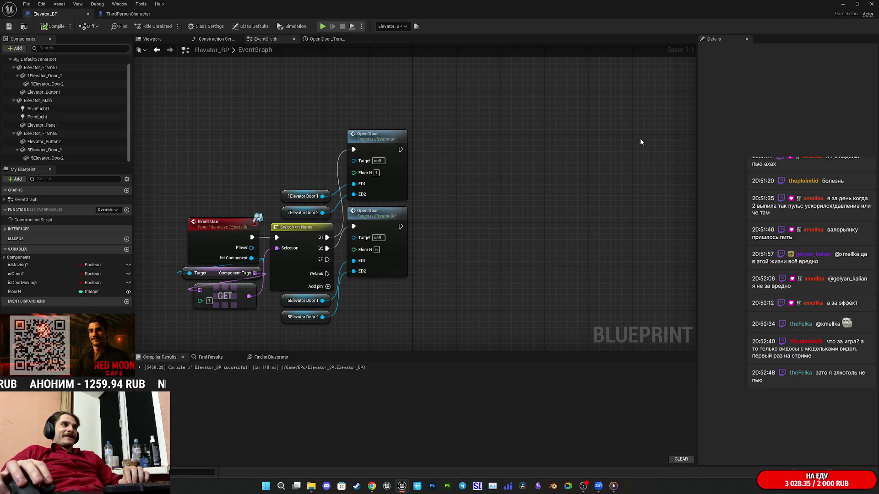
click(842, 4)
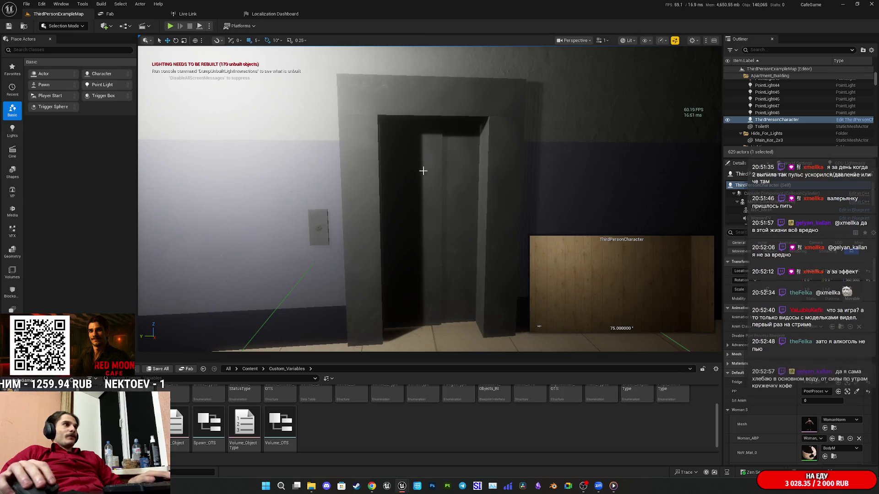
Step: Play-test the level fullscreen with Alt+P, walk forward through the doorway, then stop with Esc
drag(421, 171, 147, 77)
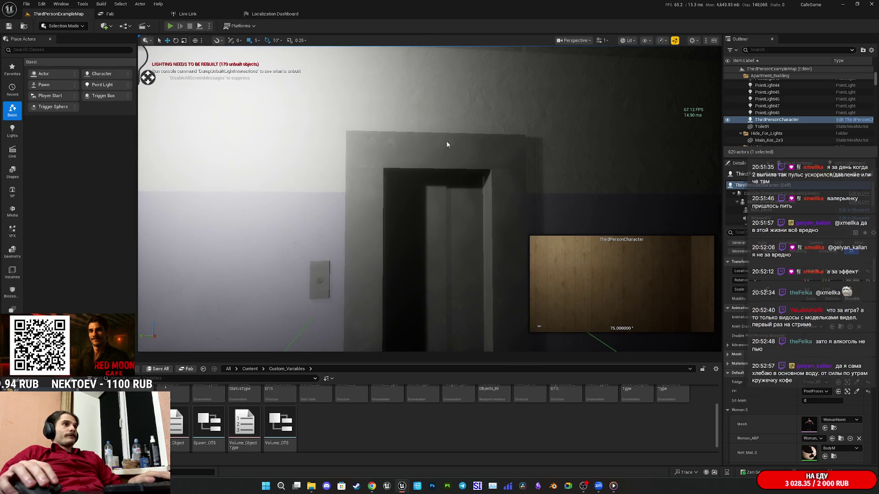
key(alt+p)
key(F11)
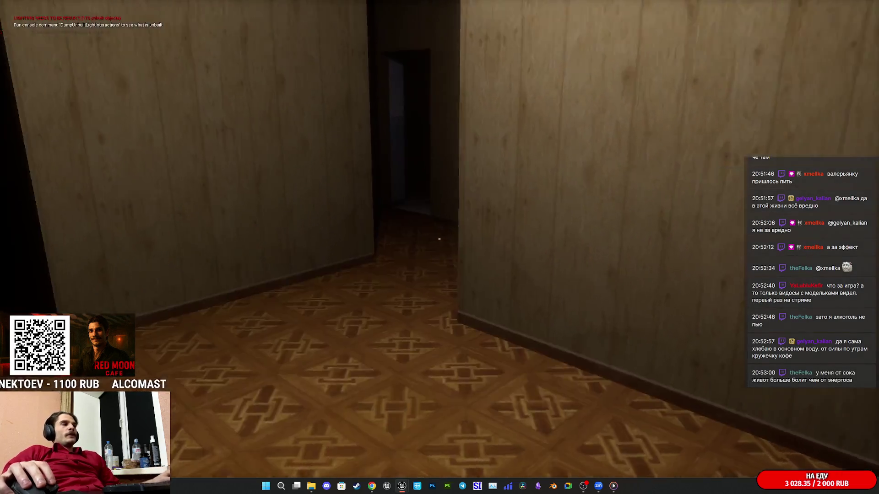
key(w)
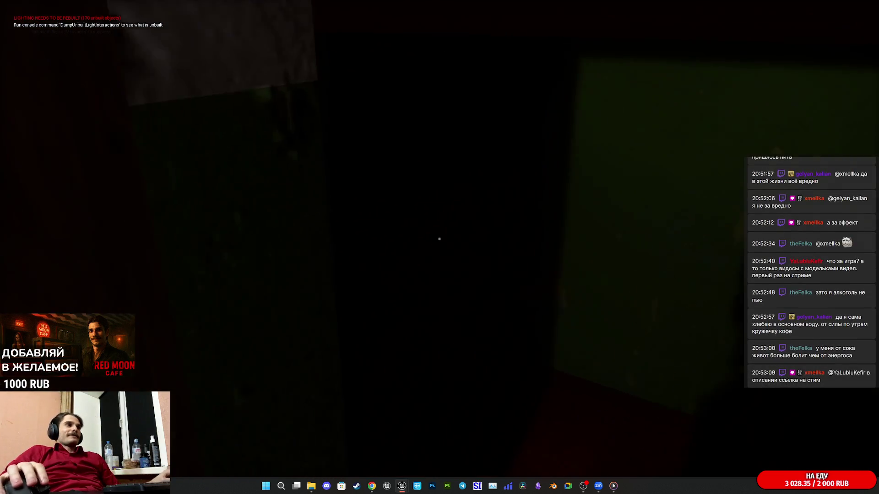
key(w)
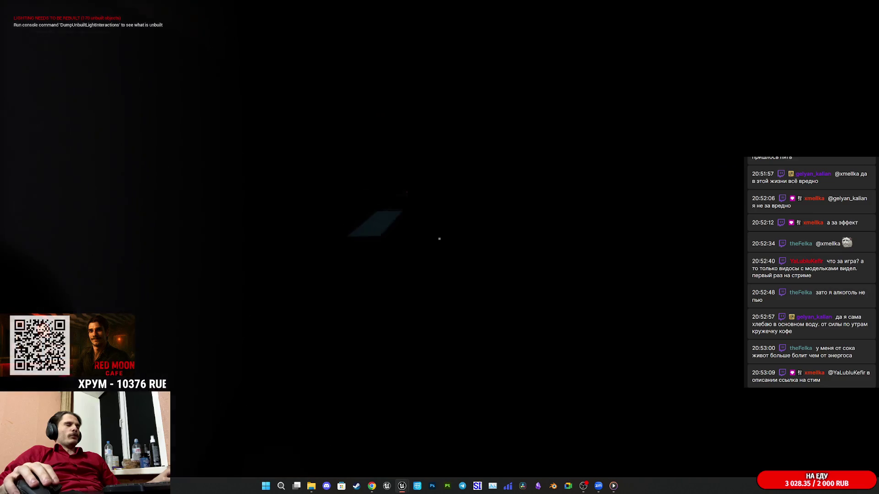
key(w)
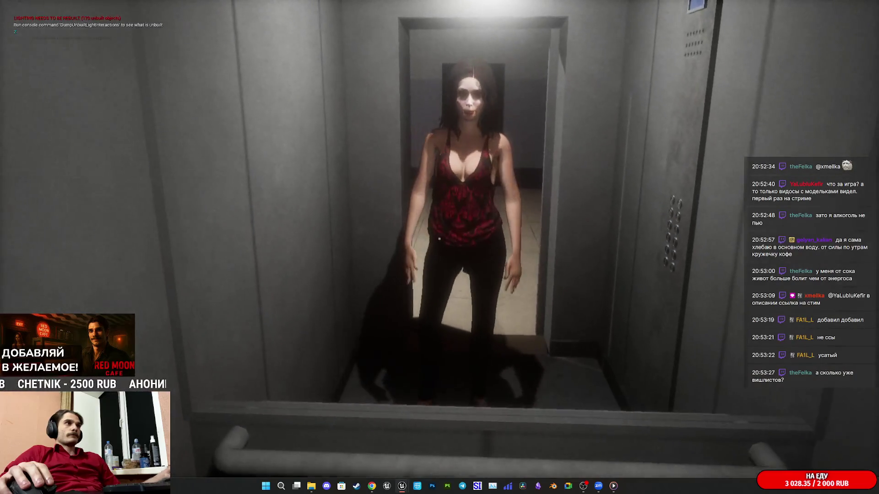
key(Escape)
Step: Bring up Elevator_BP's 3D Viewport and clear the Components search filter
mouse_move(406, 492)
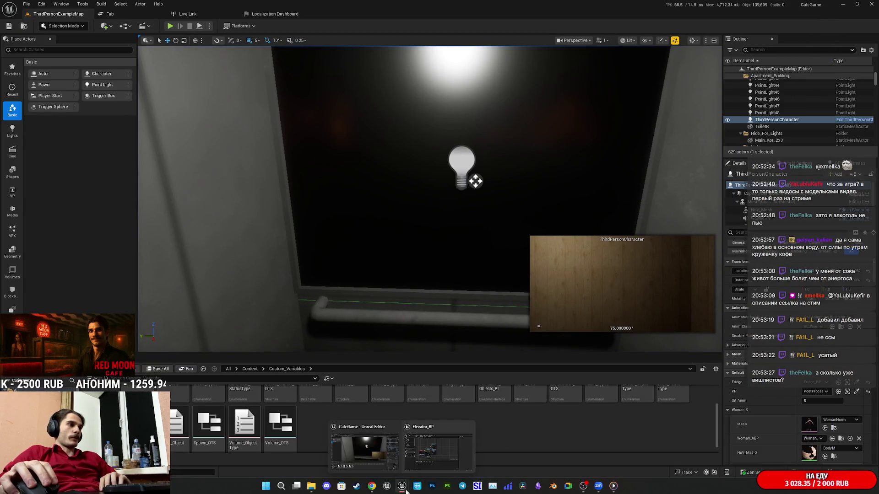
click(436, 454)
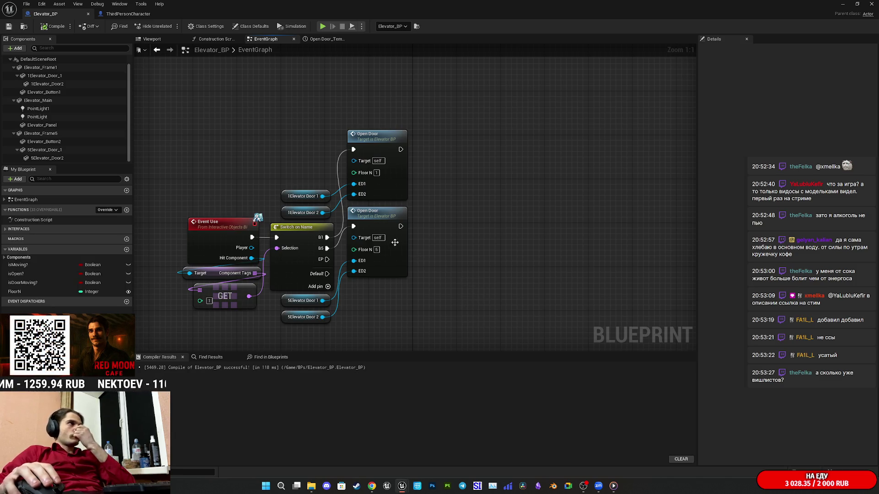
click(151, 38)
drag(363, 177, 440, 212)
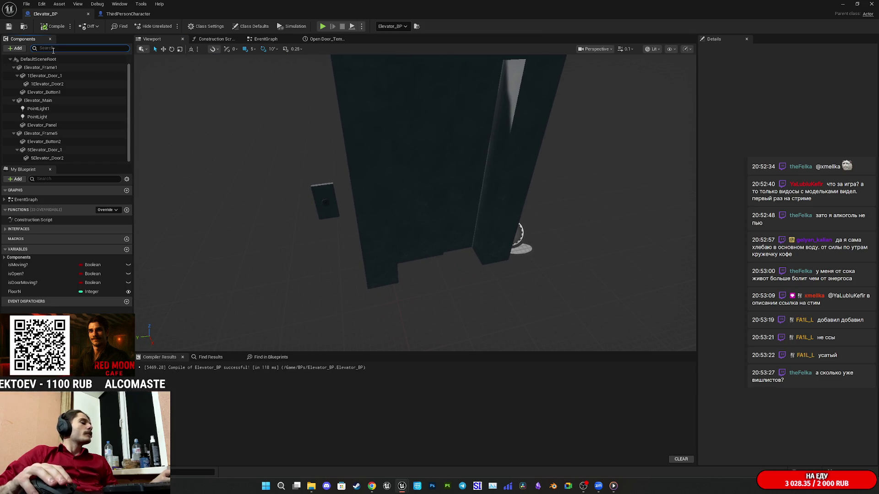
text(coo)
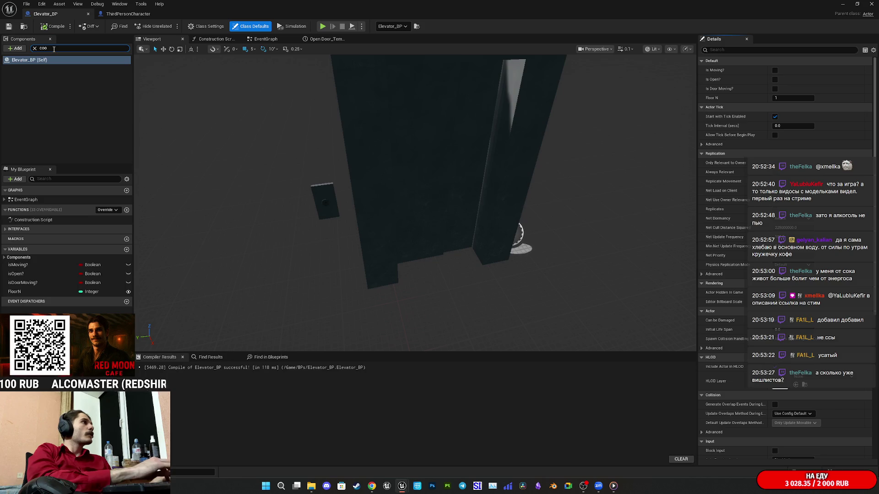
key(BackSpace)
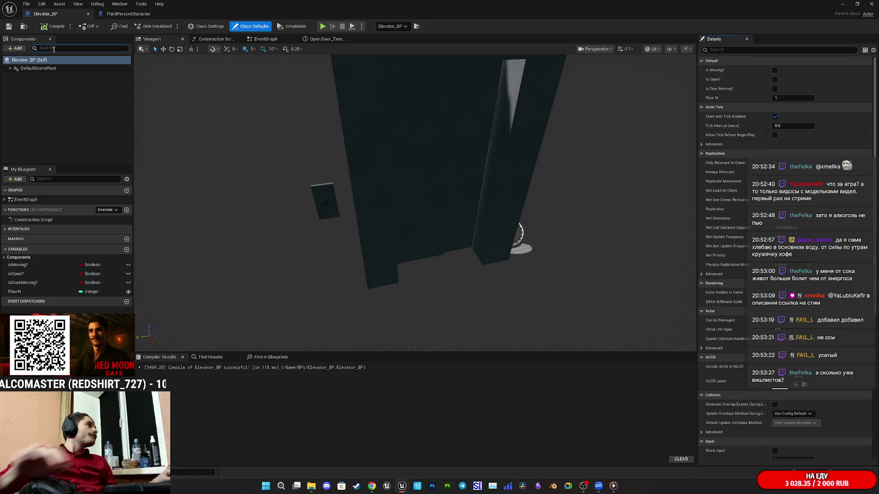
Step: Add a Box Collision component and bring up its Collision presets in Details
click(15, 48)
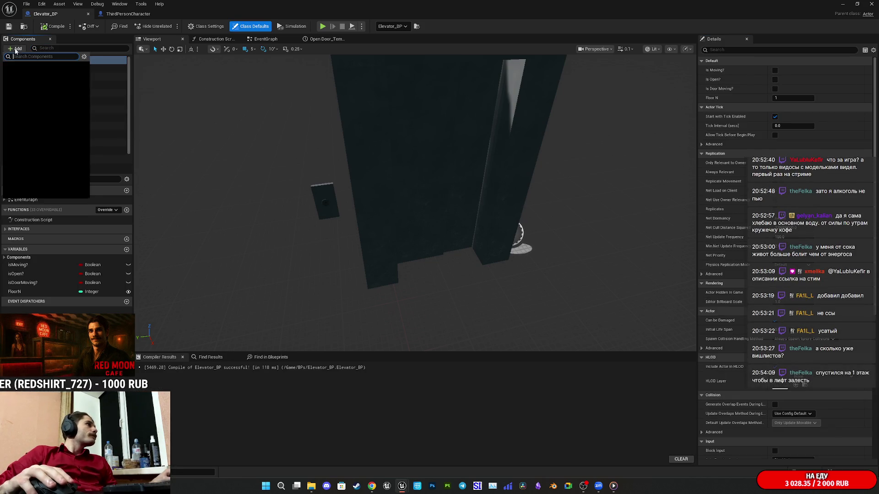
text(col)
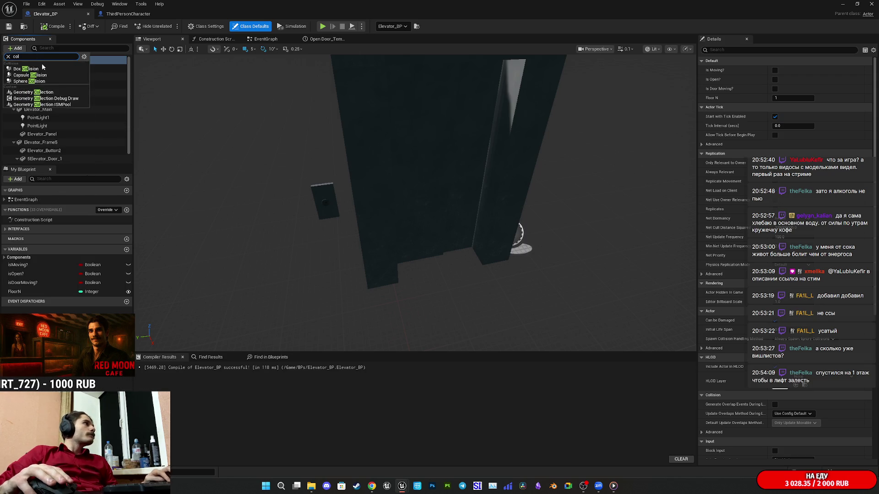
click(28, 70)
drag(572, 206, 494, 206)
scroll(749, 308, down, 5)
scroll(748, 307, down, 4)
click(791, 252)
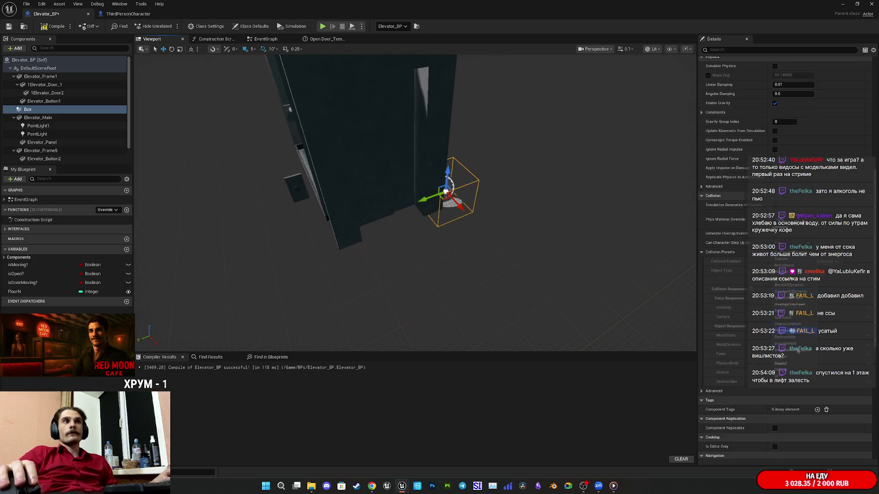
Step: Pick a collision preset for the Box and adjust its Box Extent
click(789, 362)
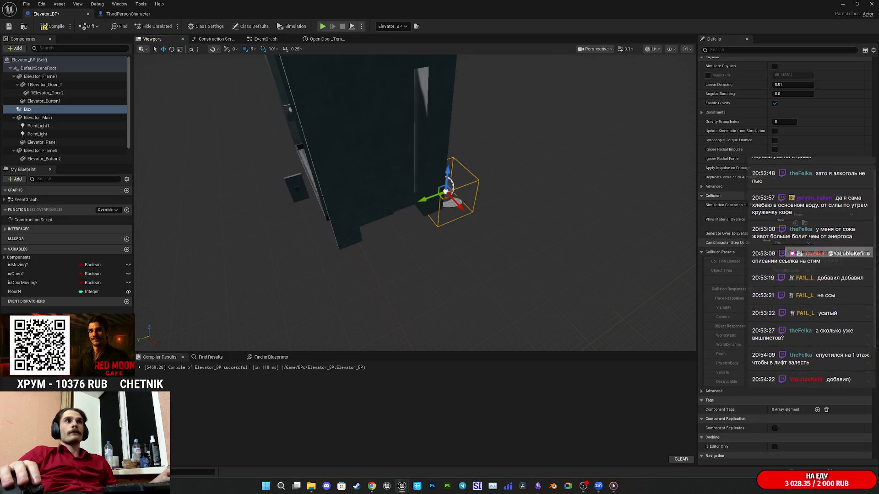
drag(538, 224, 538, 225)
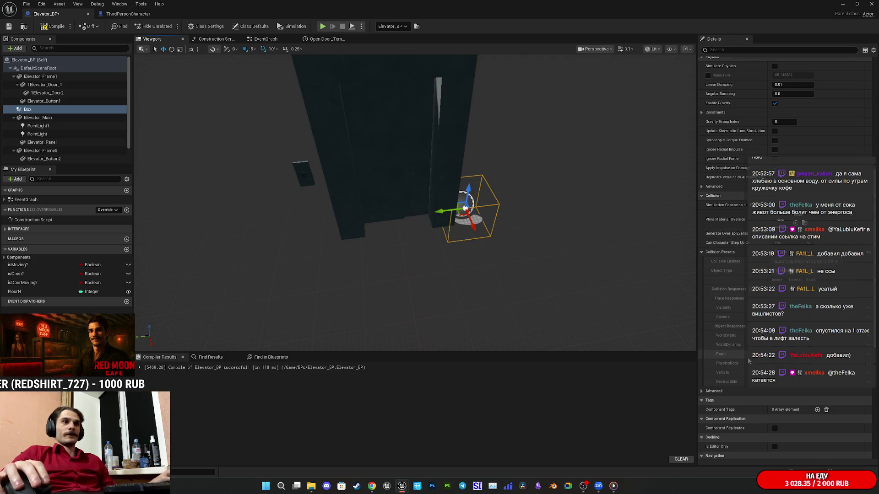
scroll(749, 361, down, 2)
scroll(759, 339, up, 10)
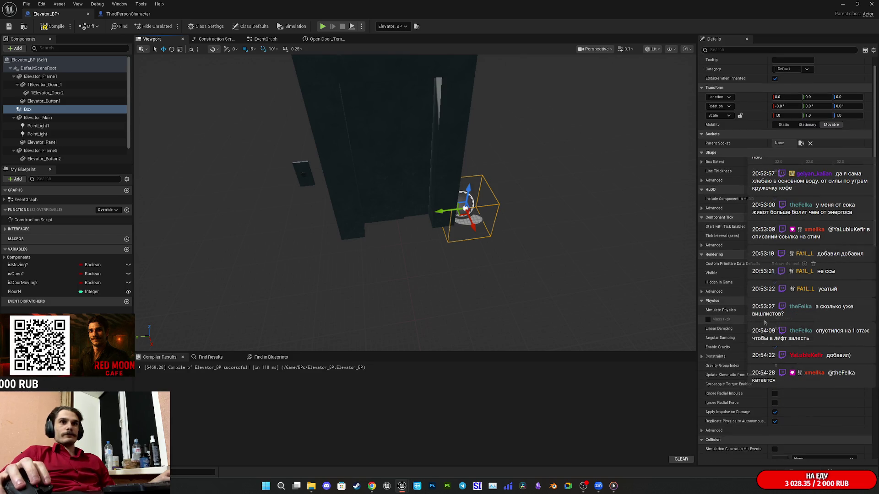
scroll(765, 322, up, 1)
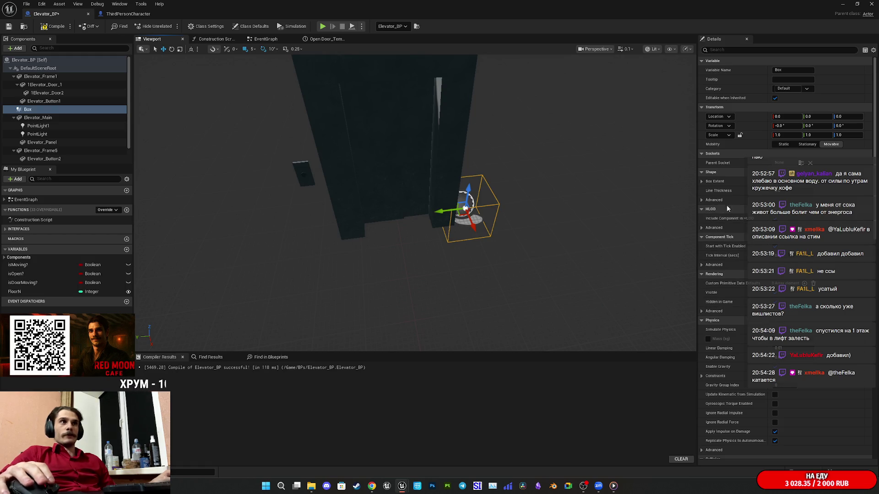
drag(785, 181, 819, 181)
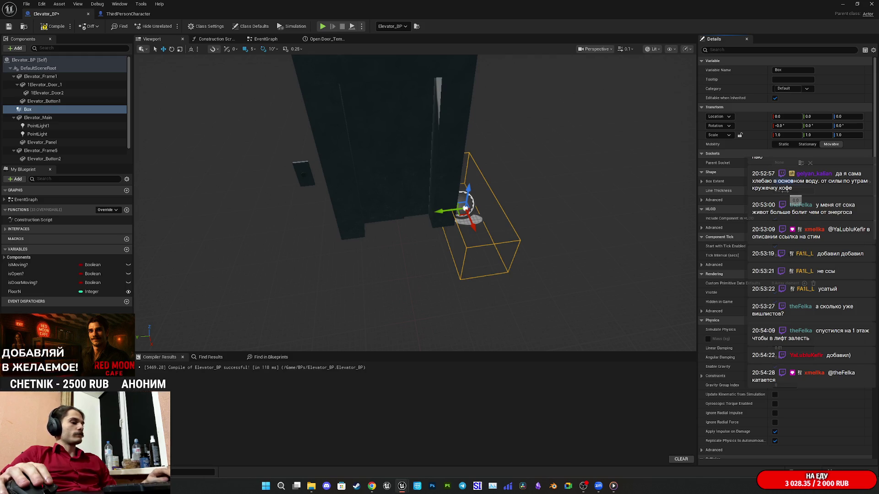
drag(784, 192, 852, 190)
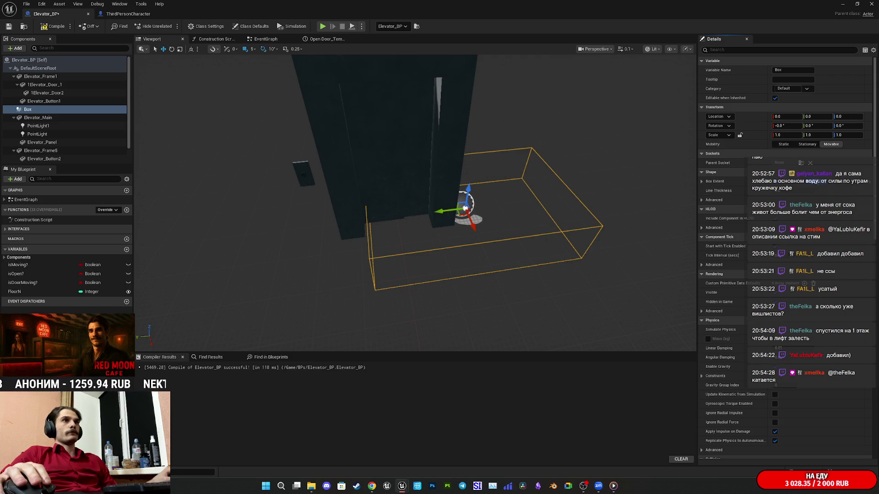
drag(837, 191, 824, 190)
Step: Move the Box to Y 100 and widen its extent across the cab floor
mouse_move(438, 212)
mouse_down()
mouse_move(368, 233)
mouse_move(309, 229)
mouse_up()
mouse_move(555, 173)
mouse_down()
mouse_move(552, 124)
mouse_move(535, 91)
mouse_move(517, 84)
mouse_move(144, 85)
mouse_up()
mouse_move(413, 221)
mouse_down()
mouse_move(426, 240)
mouse_move(403, 241)
mouse_up()
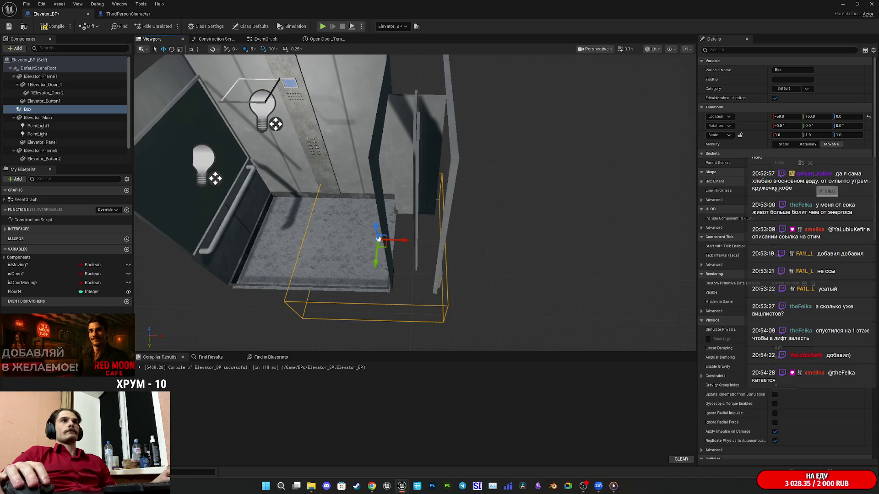
drag(820, 191, 831, 192)
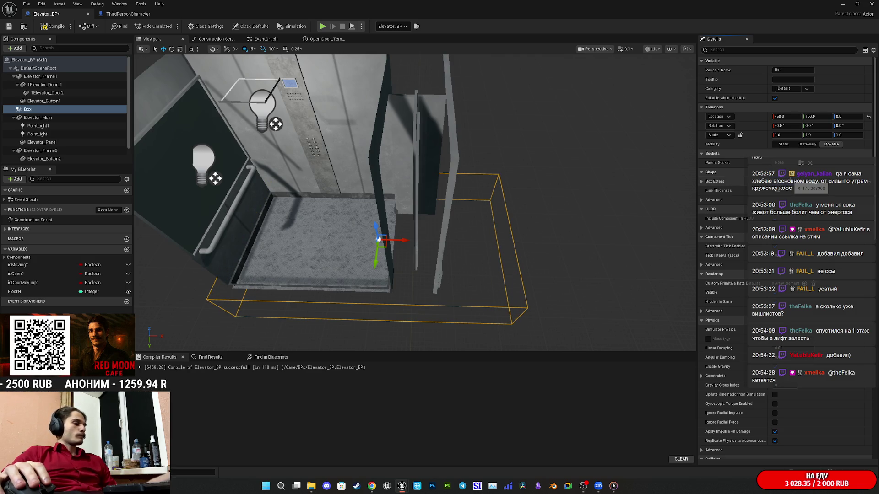
mouse_move(830, 191)
mouse_down()
mouse_move(830, 183)
mouse_move(808, 203)
mouse_up()
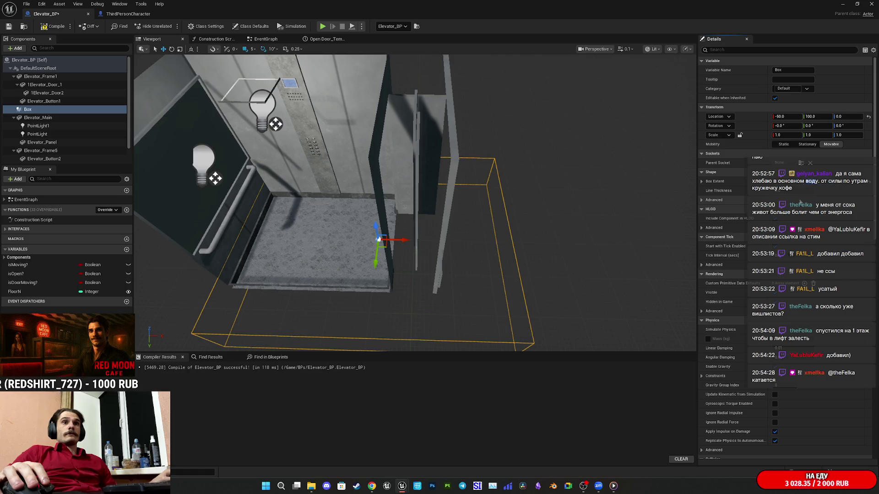
Step: Compile Elevator_BP, then begin renaming the Box component to 'Trigger' from the Event Graph
click(52, 26)
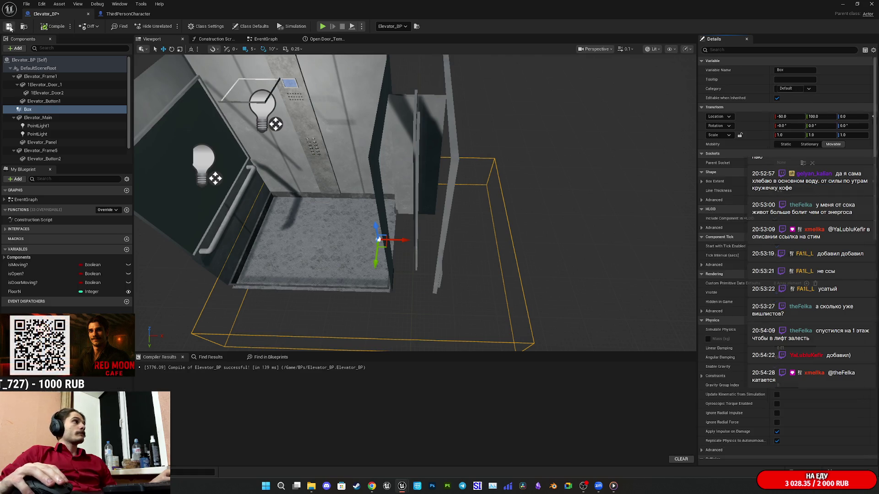
mouse_move(221, 128)
mouse_down()
mouse_move(242, 137)
mouse_move(290, 59)
mouse_up()
click(266, 40)
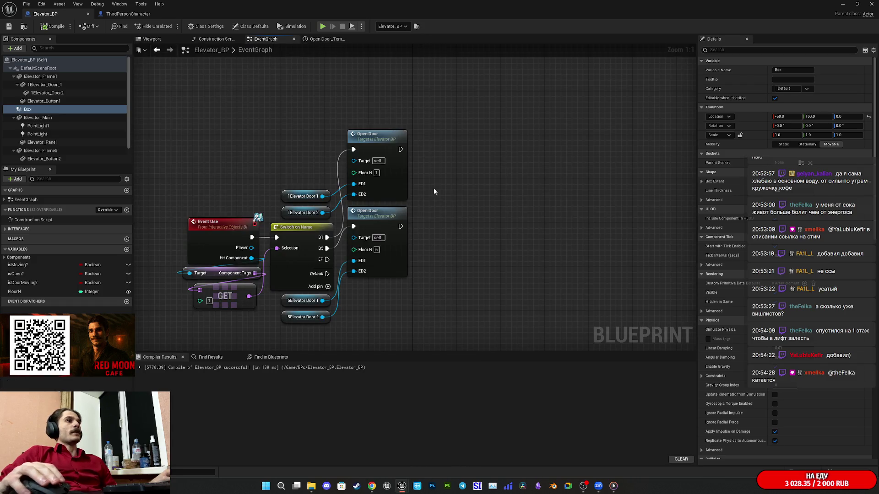
click(30, 111)
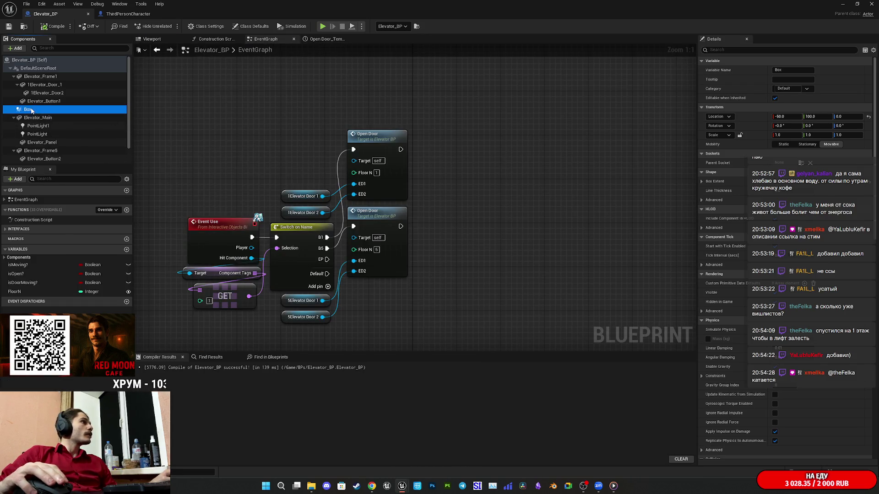
key(F2)
text(Tr)
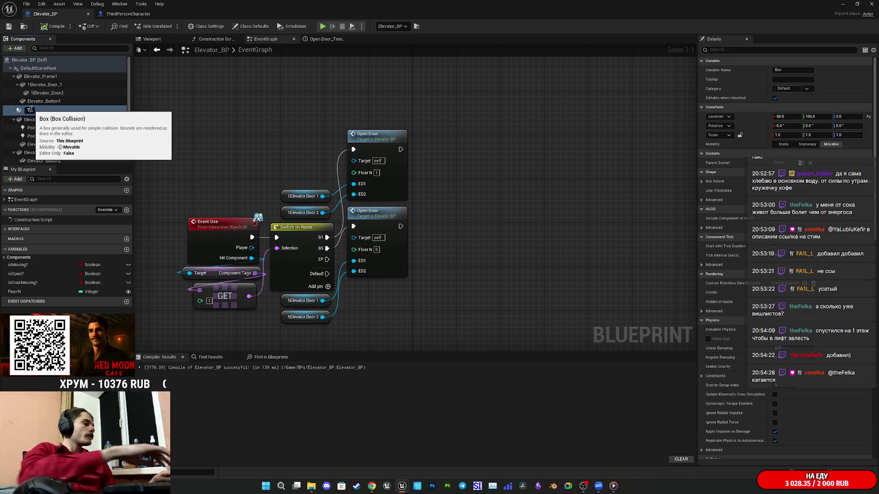
text(igger)
Step: Confirm the name 'Trigger' for the Box component and recompile Elevator_BP
key(Return)
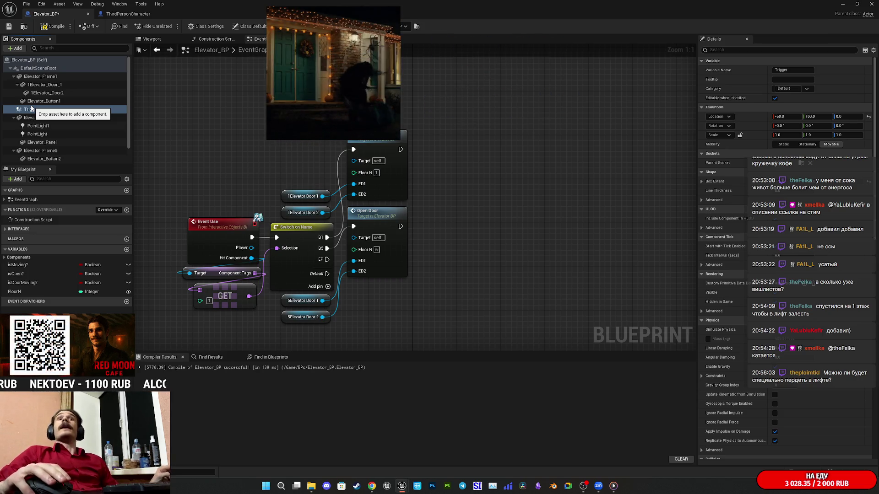
drag(244, 181, 250, 156)
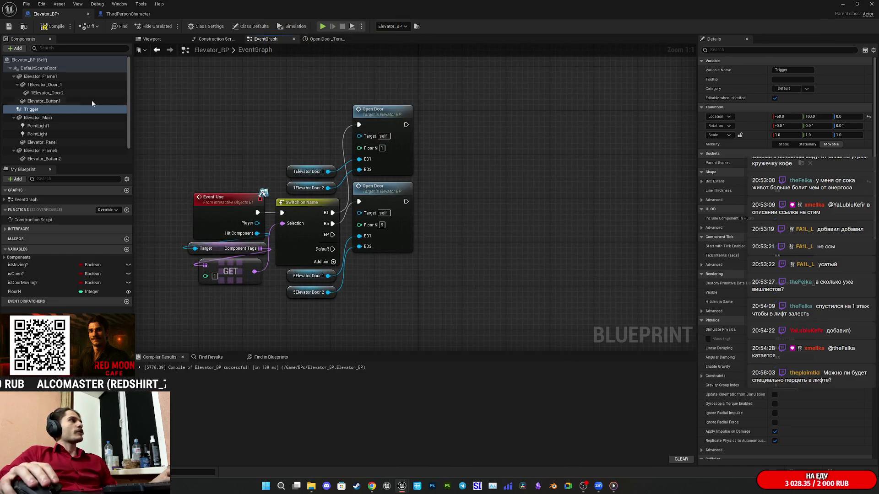
click(45, 27)
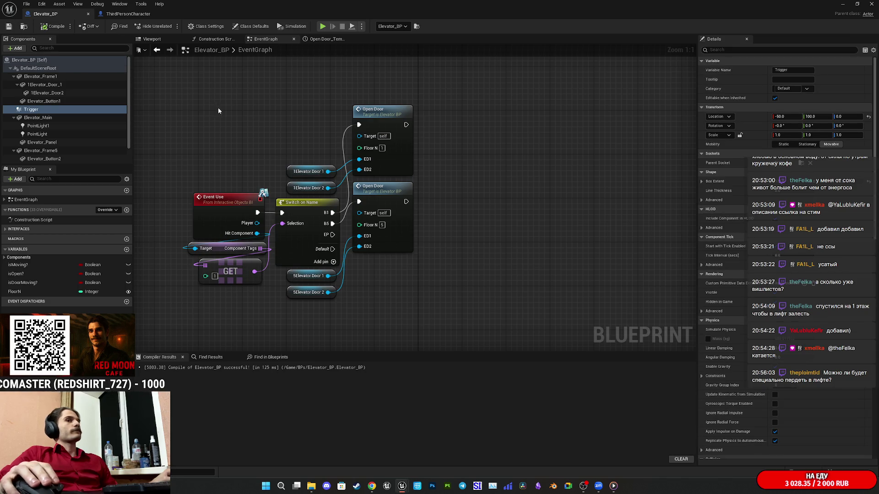
Step: Review the Trigger component's collision preset and events, discarding a test reference node, then recompile
mouse_move(231, 110)
mouse_down()
mouse_move(259, 130)
mouse_move(254, 137)
mouse_up()
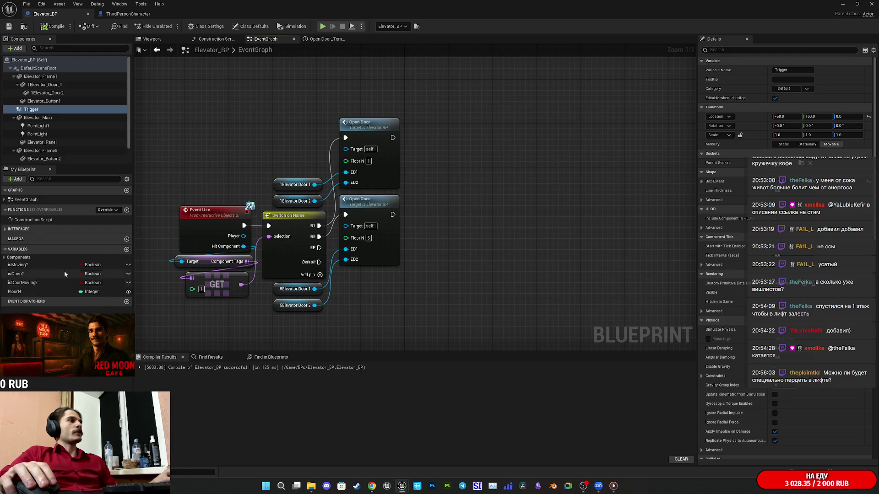
drag(38, 109, 451, 309)
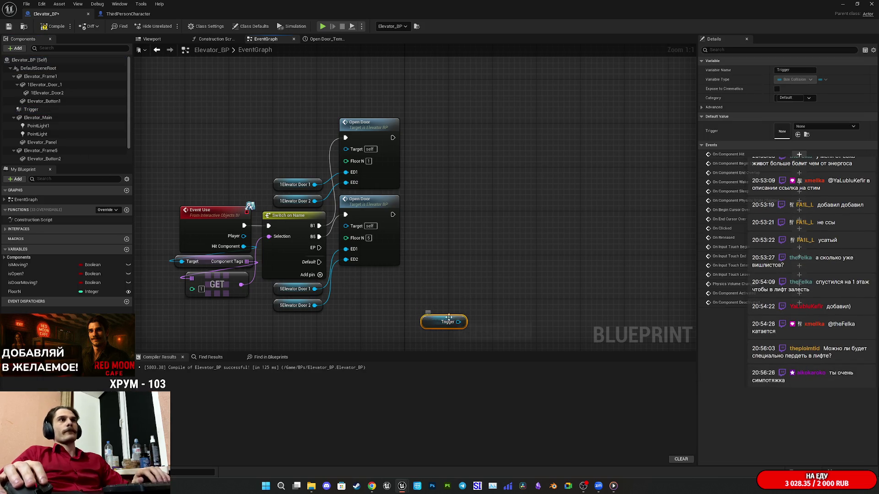
key(Delete)
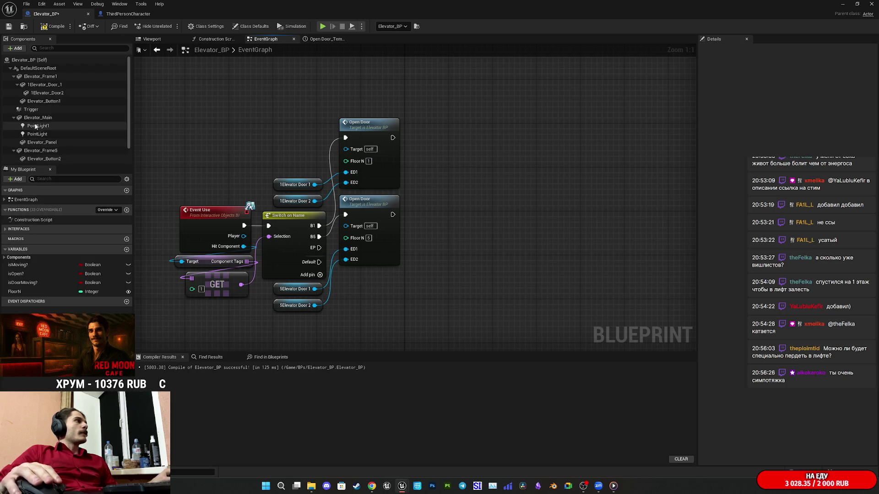
click(31, 110)
scroll(743, 374, down, 10)
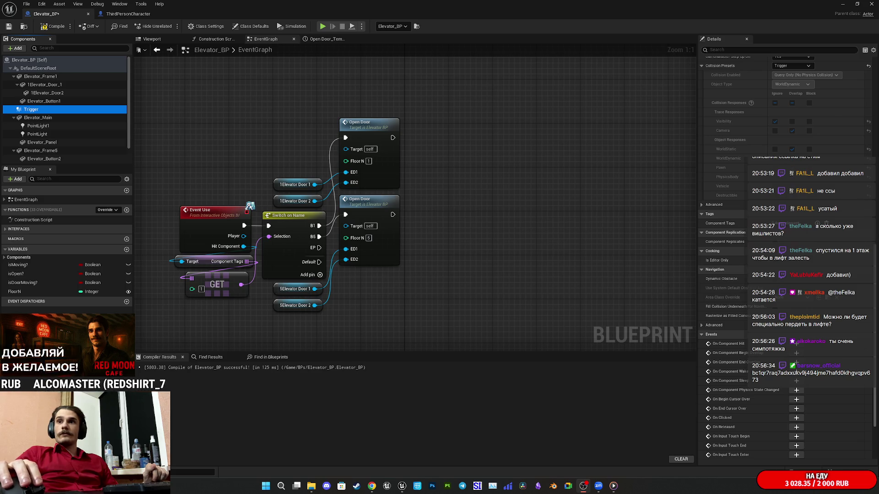
key(super+d)
key(super+d)
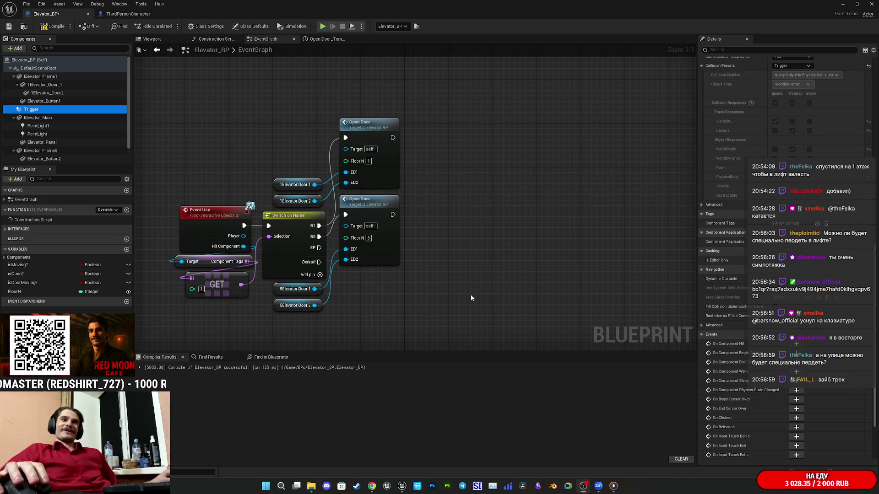
click(59, 29)
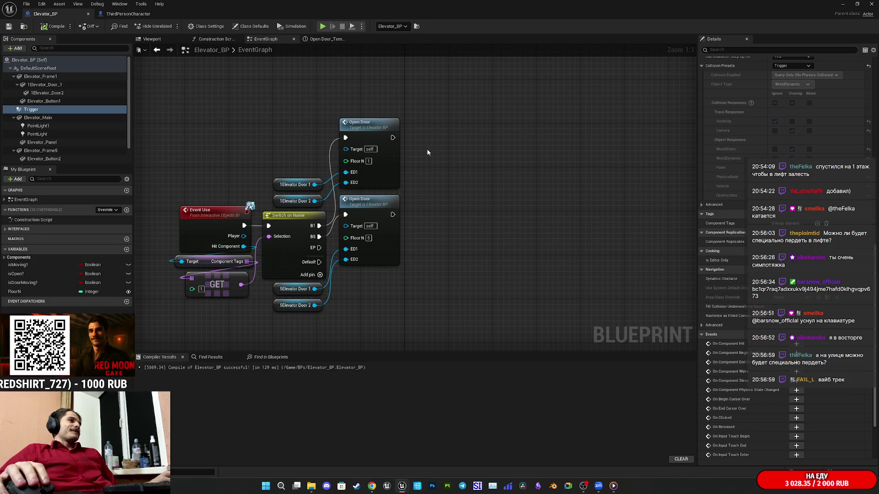
Step: Add an On Component End Overlap (Trigger) event and compile Elevator_BP
mouse_move(439, 159)
mouse_down()
mouse_move(467, 164)
mouse_move(509, 72)
mouse_up()
scroll(486, 188, down, 3)
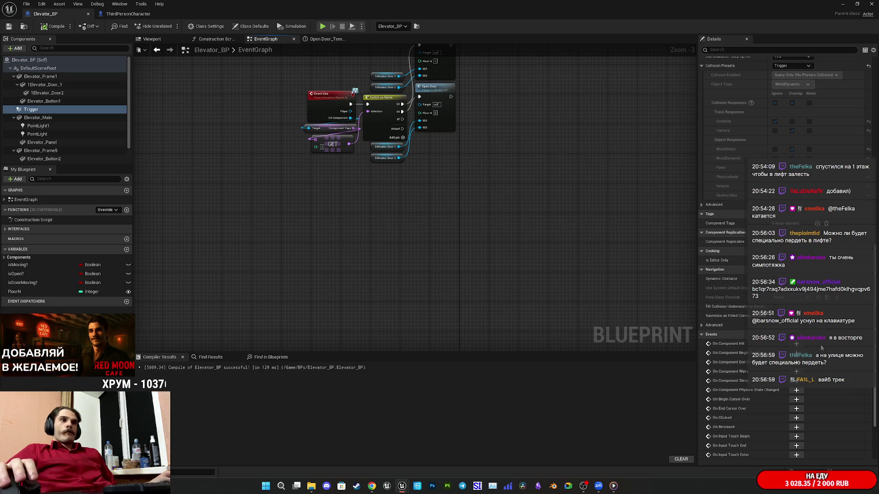
click(796, 362)
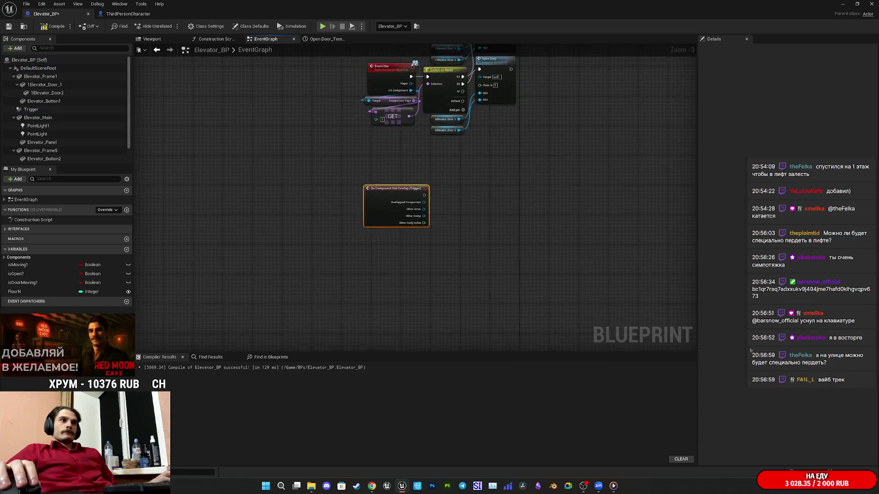
drag(476, 222, 441, 319)
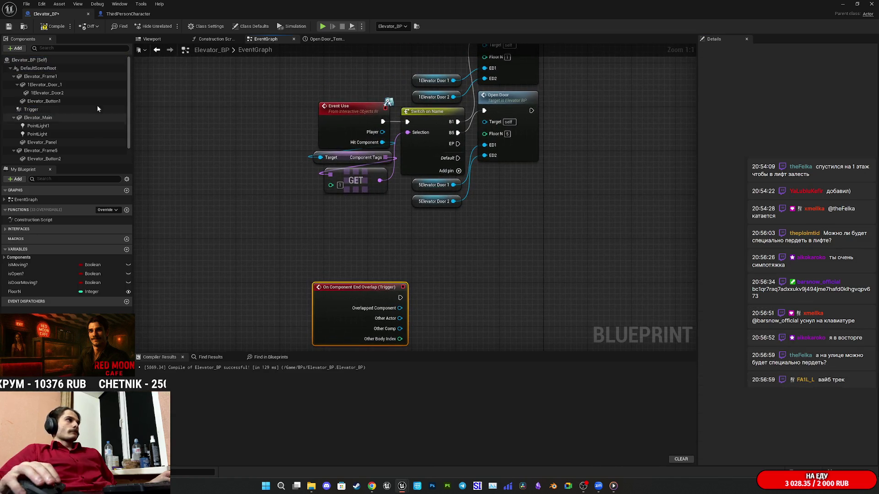
click(9, 28)
Step: Review the Open_Door and timeline nodes, then view the elevator cab interior in the Viewport
drag(306, 239, 236, 215)
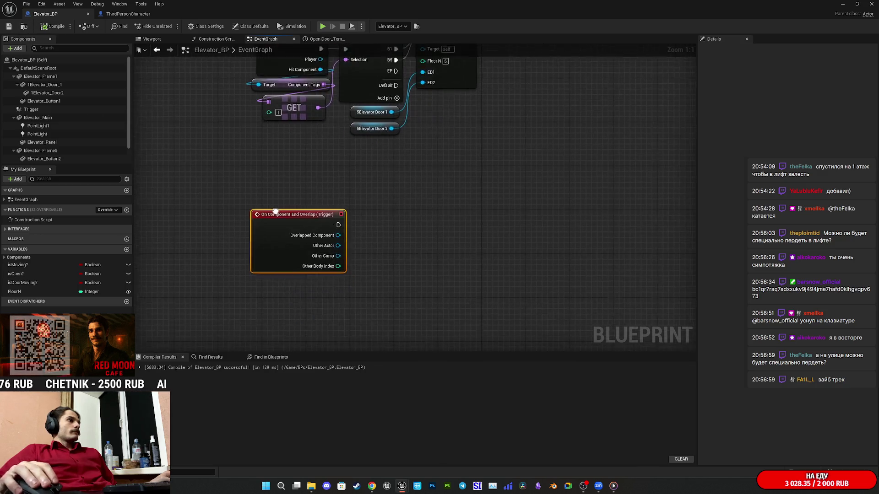
mouse_move(403, 284)
mouse_down()
mouse_move(340, 349)
mouse_move(296, 453)
mouse_move(265, 489)
mouse_move(334, 490)
mouse_move(365, 339)
mouse_move(400, 259)
mouse_move(425, 256)
mouse_move(438, 288)
mouse_up()
scroll(471, 256, down, 2)
mouse_move(473, 253)
mouse_down()
mouse_move(406, 345)
mouse_move(425, 302)
mouse_up()
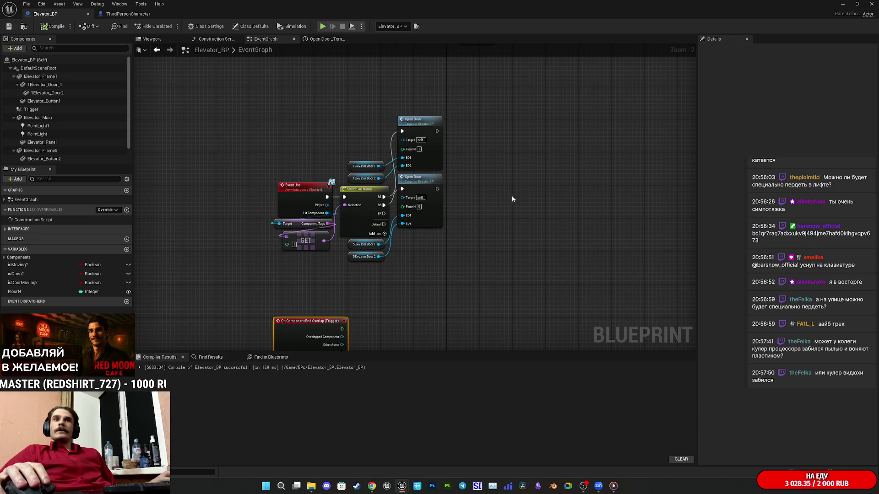
drag(491, 109, 386, 310)
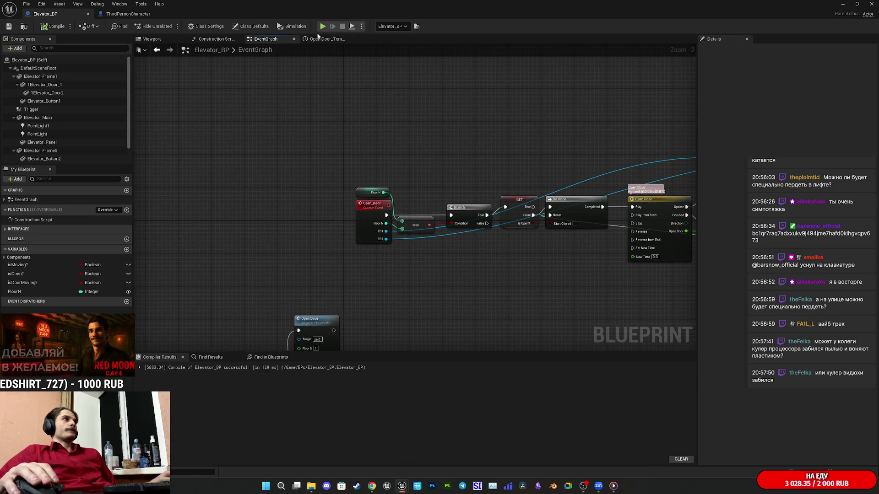
click(165, 40)
drag(433, 202, 433, 87)
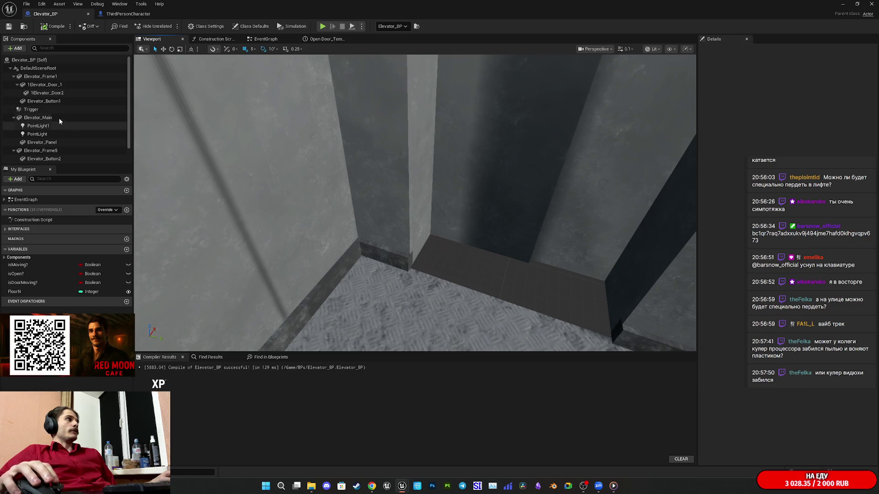
click(50, 93)
Step: Copy the 1Elevator_Door_1 component and paste it with Elevator_Main selected
key(f)
drag(263, 159, 262, 160)
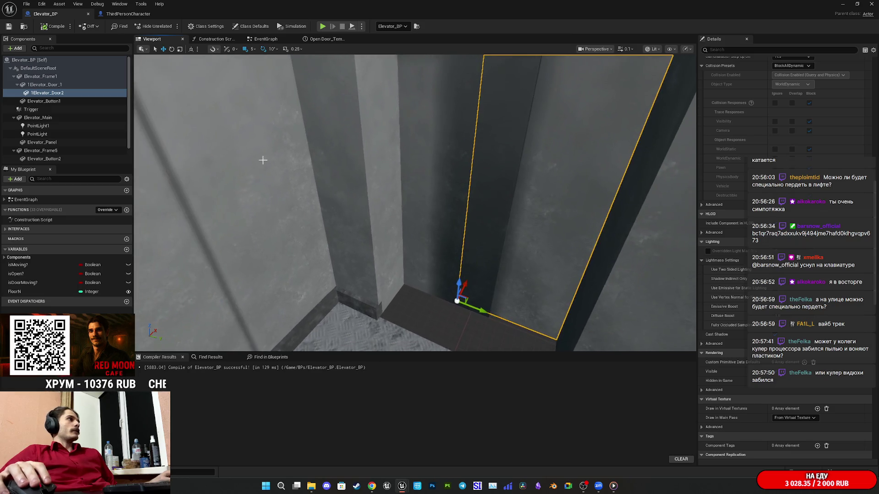
click(54, 85)
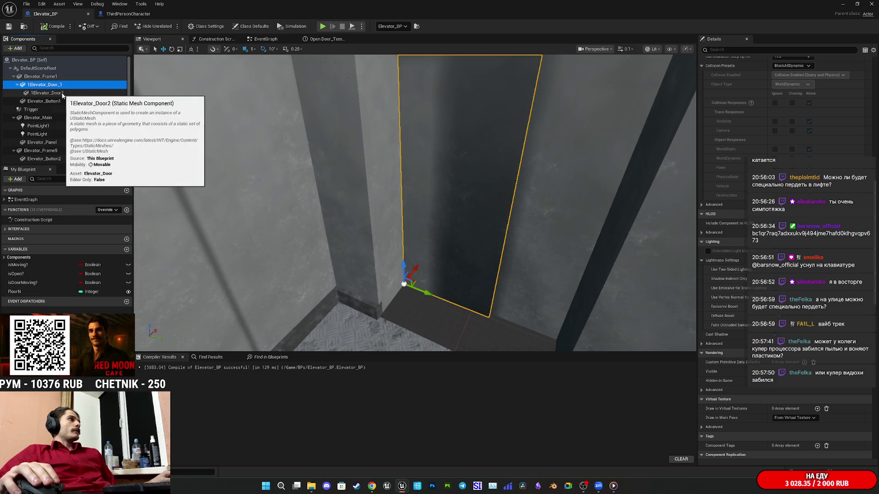
right_click(51, 86)
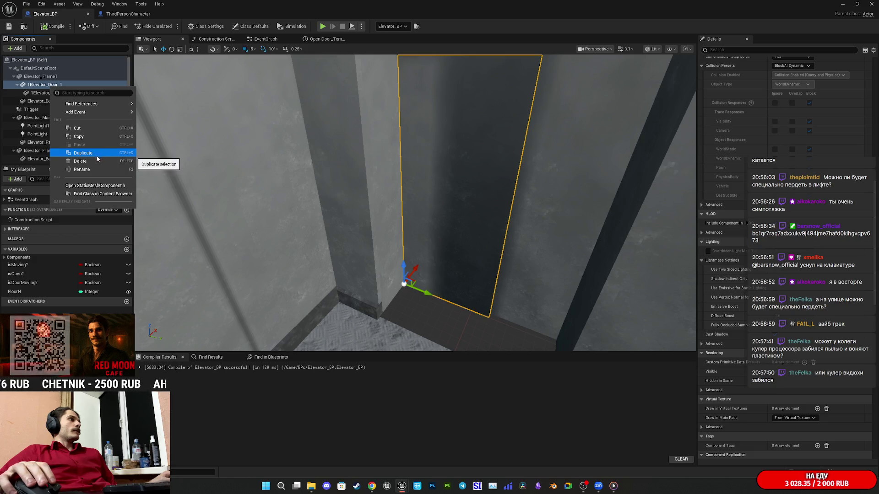
click(80, 137)
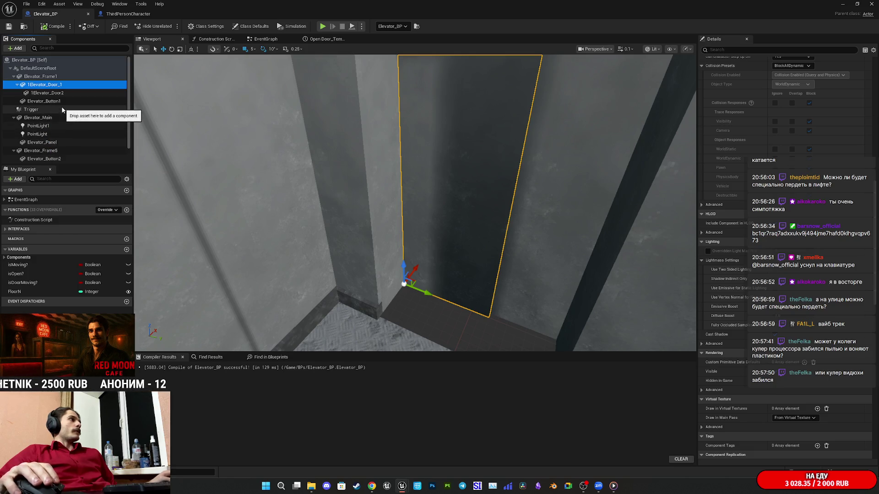
click(346, 231)
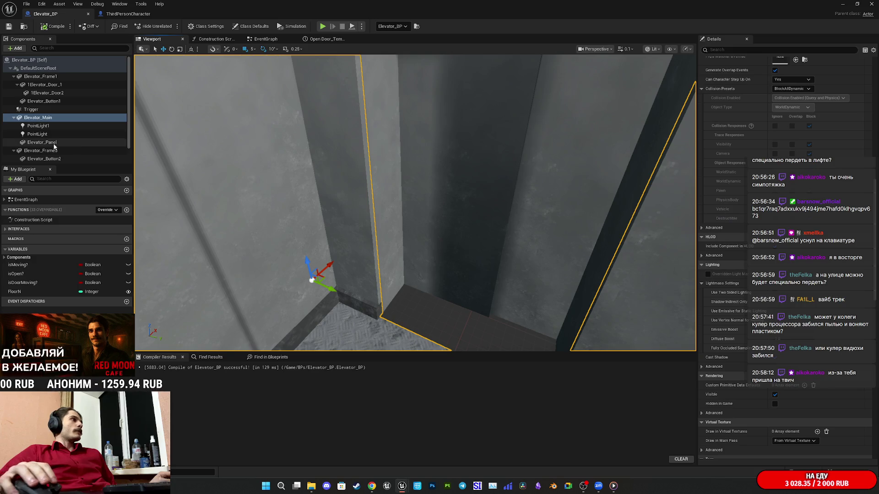
click(73, 118)
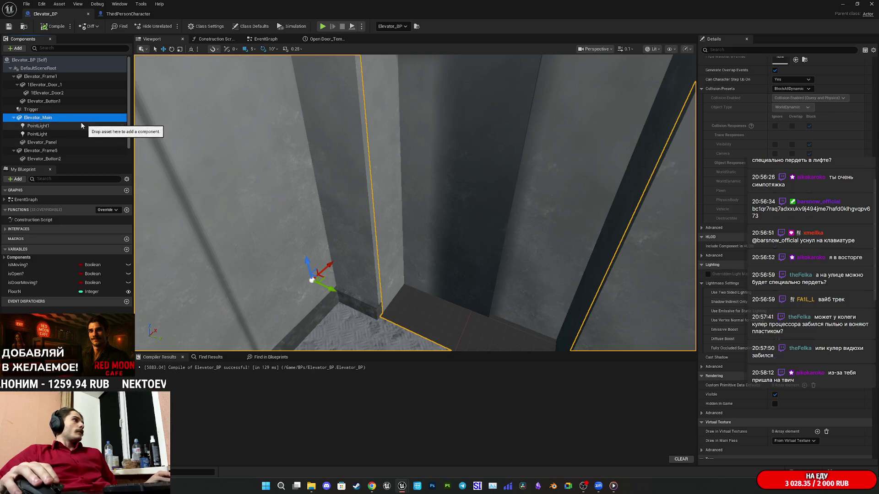
key(ctrl+v)
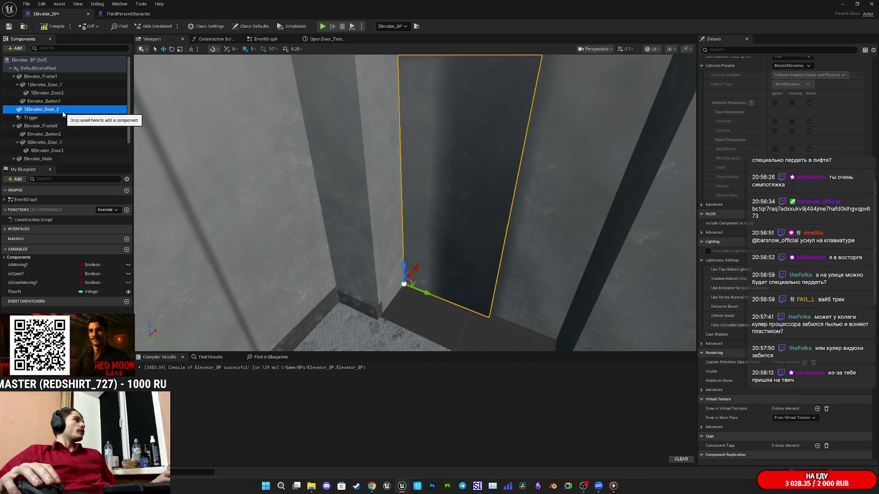
Step: Reattach the new 1Elevator_Door_2 under Elevator_Main in the Components tree
scroll(58, 118, down, 1)
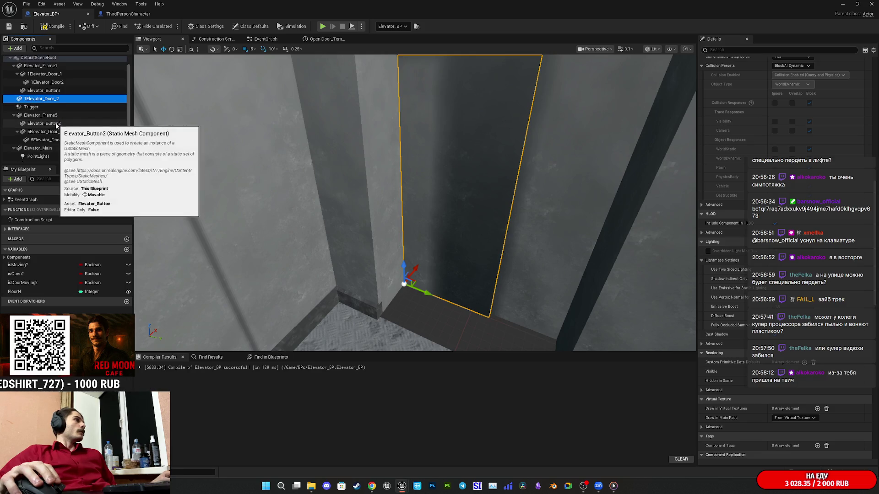
scroll(95, 142, down, 1)
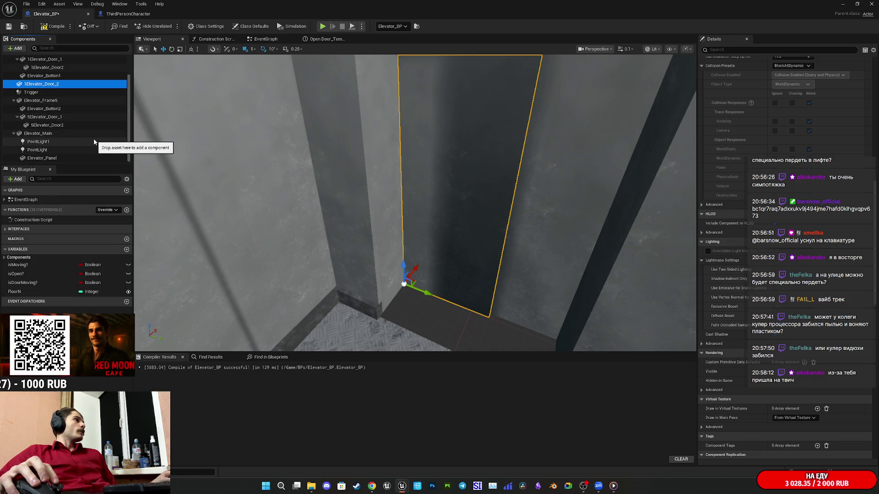
click(52, 133)
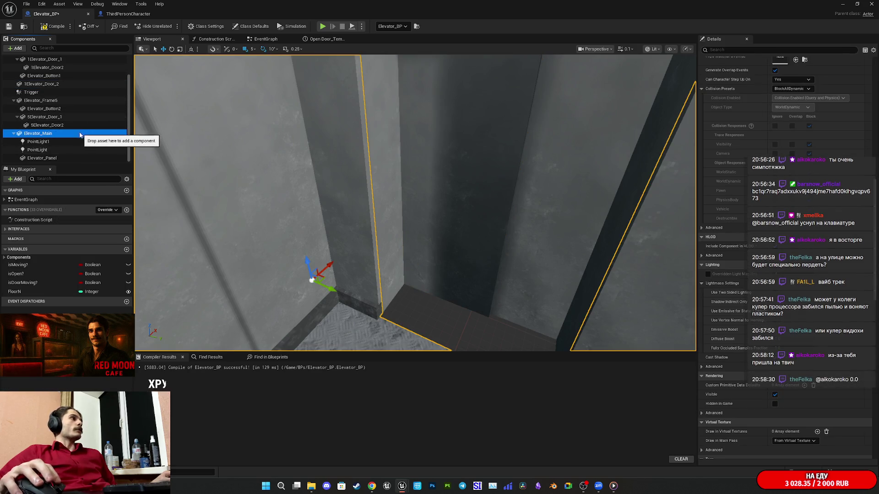
click(60, 117)
scroll(60, 120, up, 2)
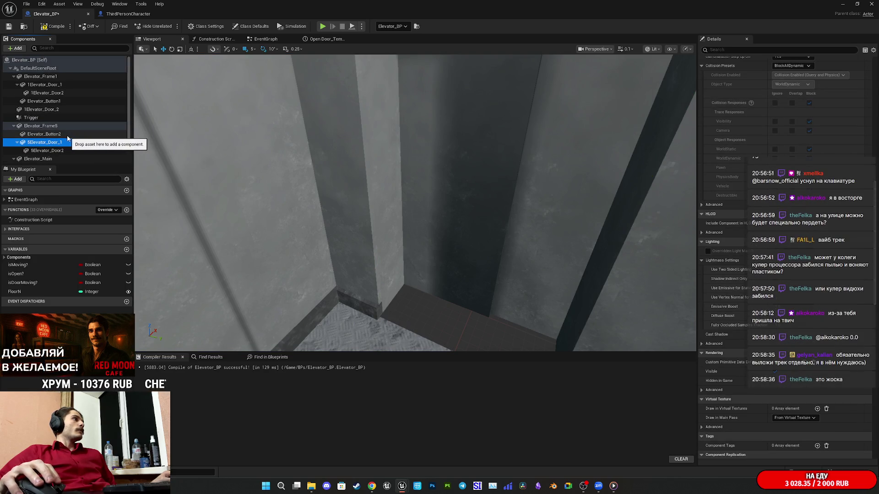
click(61, 109)
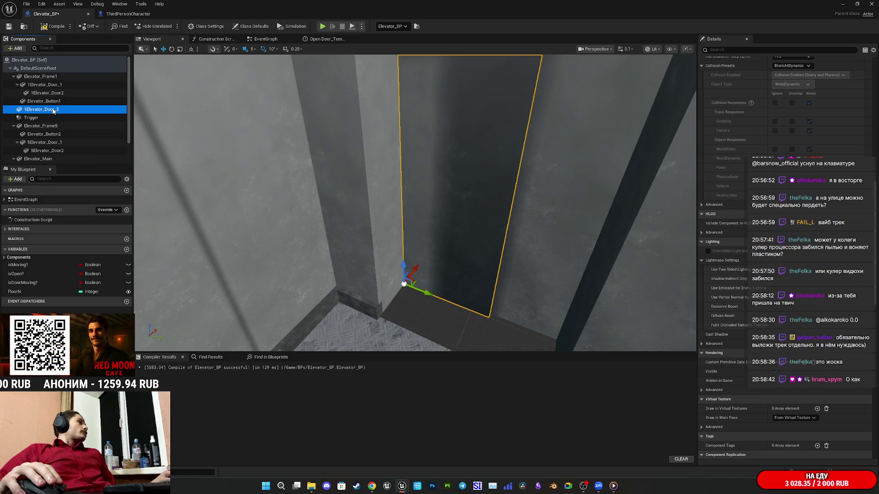
mouse_move(51, 110)
mouse_down()
mouse_move(49, 155)
mouse_move(45, 135)
mouse_move(54, 135)
mouse_up()
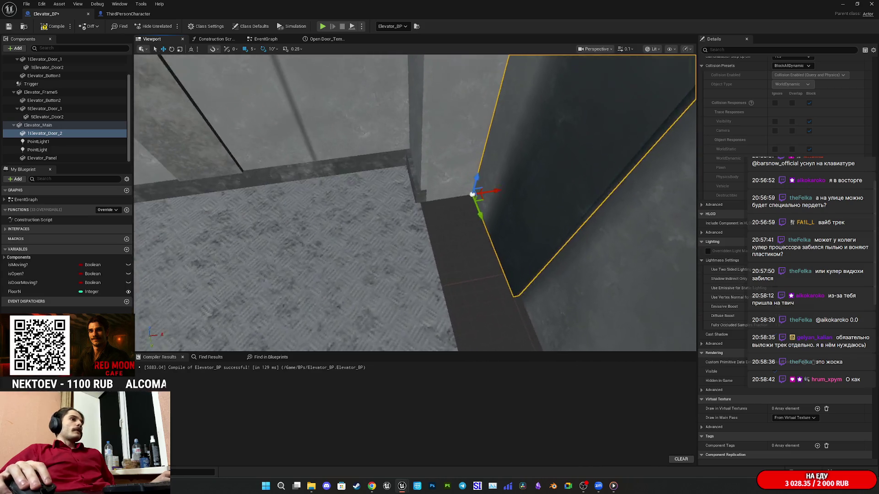
Step: Slide the copied door along X into the cab's doorway
mouse_move(449, 173)
mouse_down()
mouse_move(414, 180)
mouse_move(452, 176)
mouse_move(119, 90)
mouse_up()
mouse_move(414, 203)
mouse_down()
mouse_move(410, 226)
mouse_move(467, 201)
mouse_move(392, 208)
mouse_move(427, 229)
mouse_up()
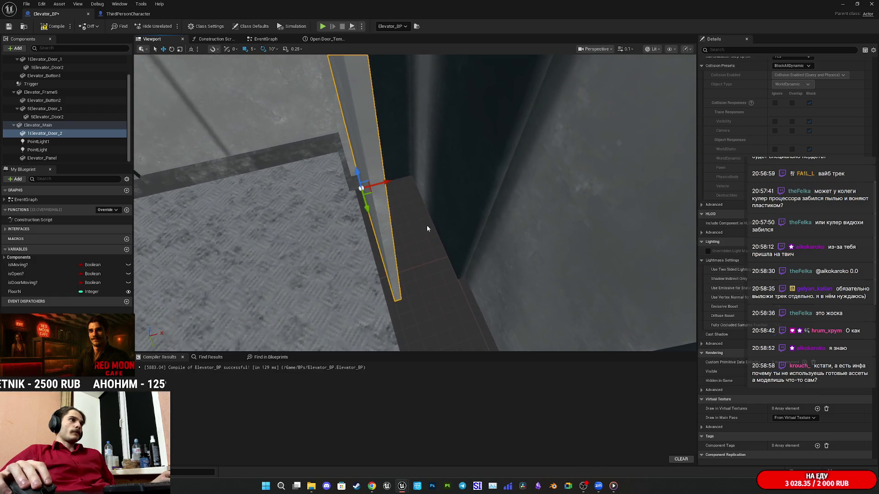
mouse_move(386, 181)
mouse_down()
mouse_move(395, 180)
mouse_move(387, 186)
mouse_up()
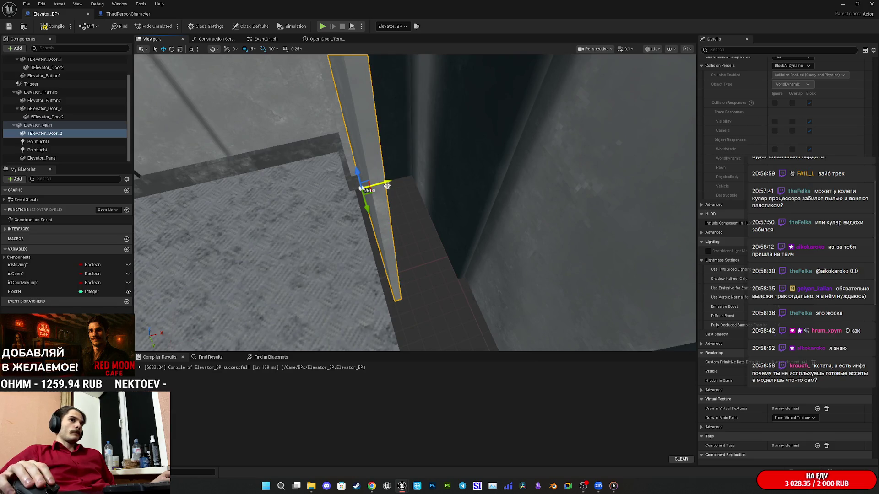
Step: Rename 1Elevator_Door_2 to MElevator_Door_2
click(60, 137)
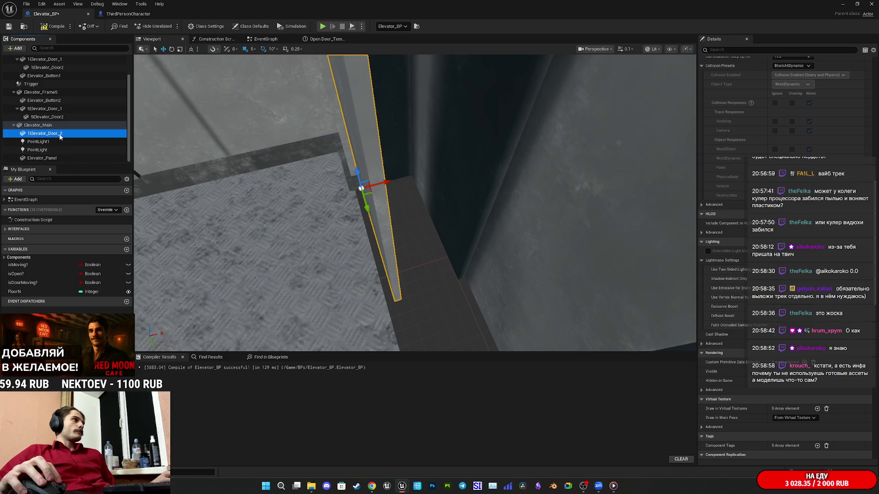
click(60, 136)
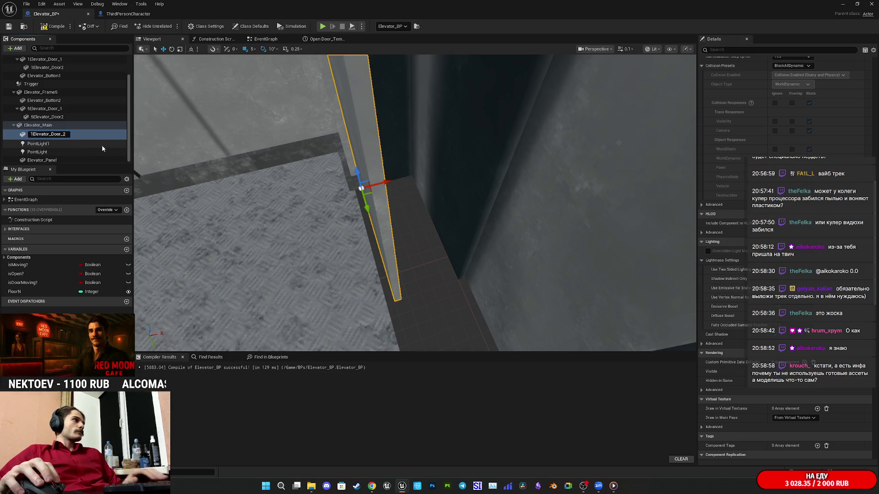
key(End)
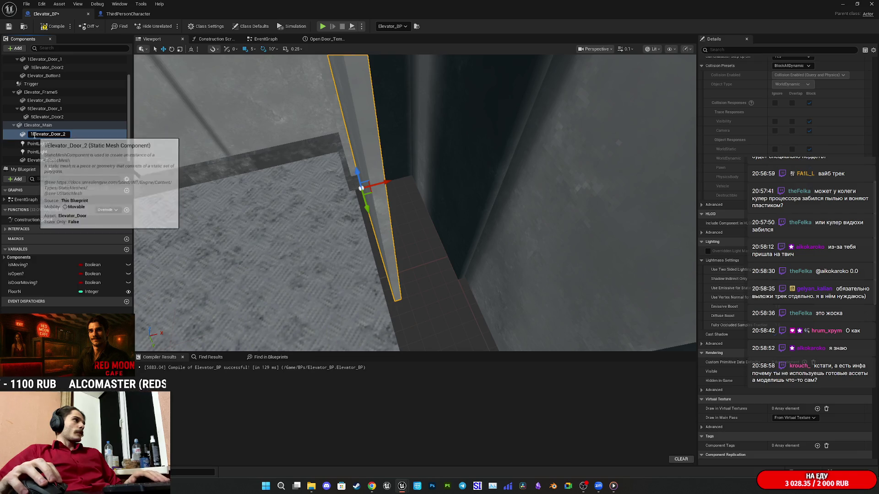
key(Home)
key(Delete)
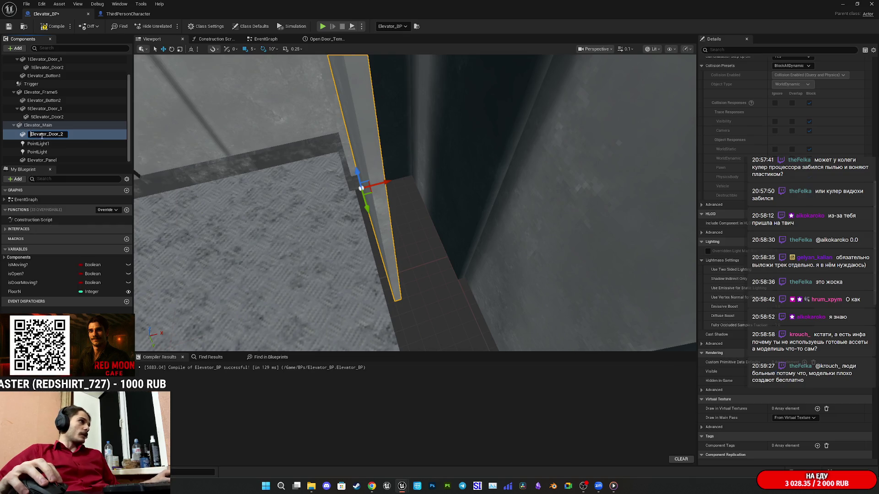
text(M)
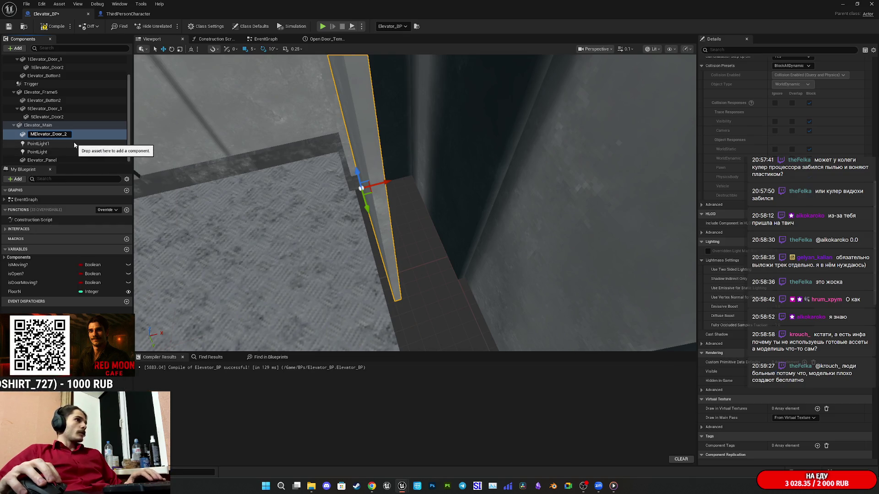
key(Return)
mouse_move(414, 202)
mouse_down()
mouse_move(366, 212)
mouse_move(393, 208)
mouse_up()
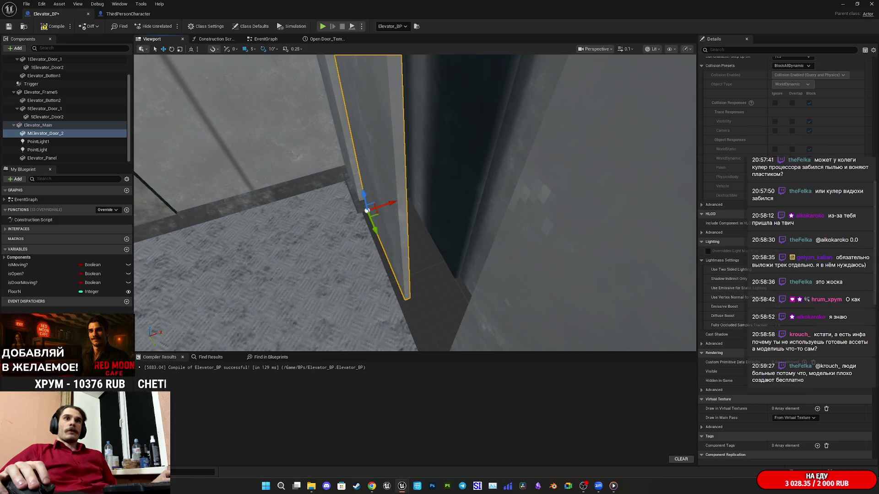
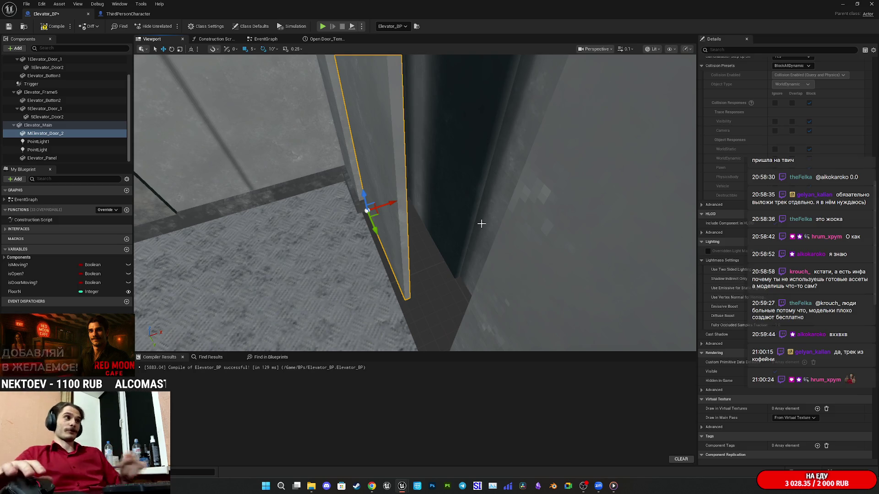
Step: Inspect the elevator door in the viewport, then compile and save Elevator_BP
drag(454, 221, 494, 231)
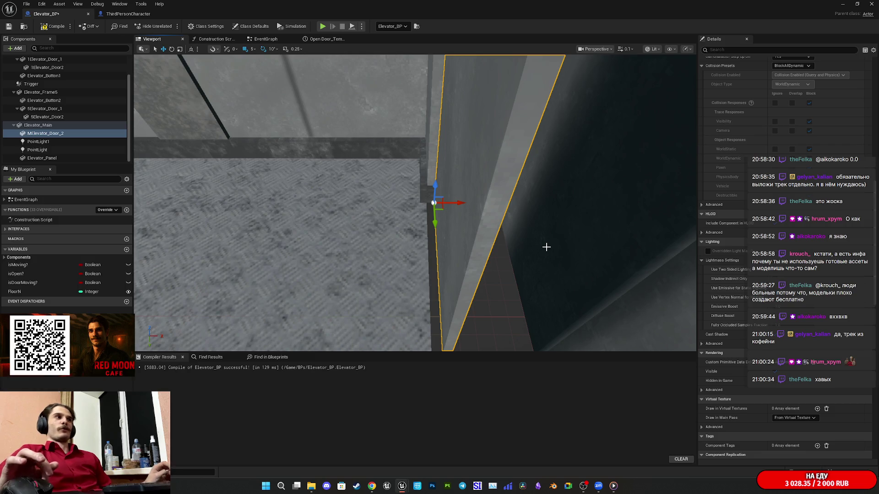
mouse_move(529, 241)
mouse_down()
mouse_move(517, 244)
mouse_move(525, 235)
mouse_up()
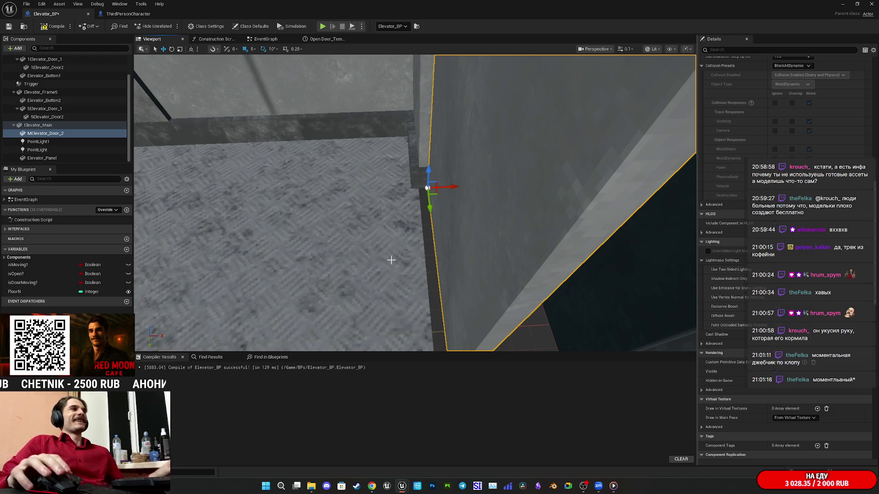
click(52, 26)
click(9, 26)
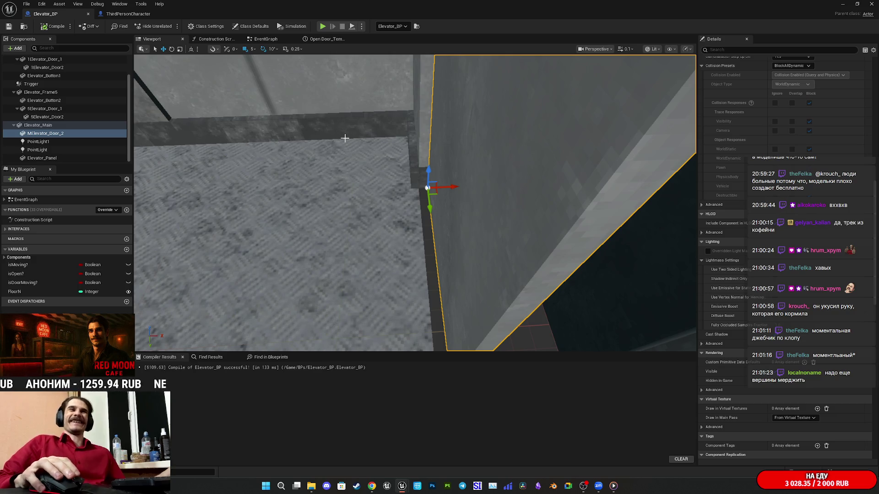
Step: Duplicate MElevator_Door_2, rename the copy MElevator_Door_1, and nest MElevator_Door_2 under it
right_click(64, 135)
click(83, 200)
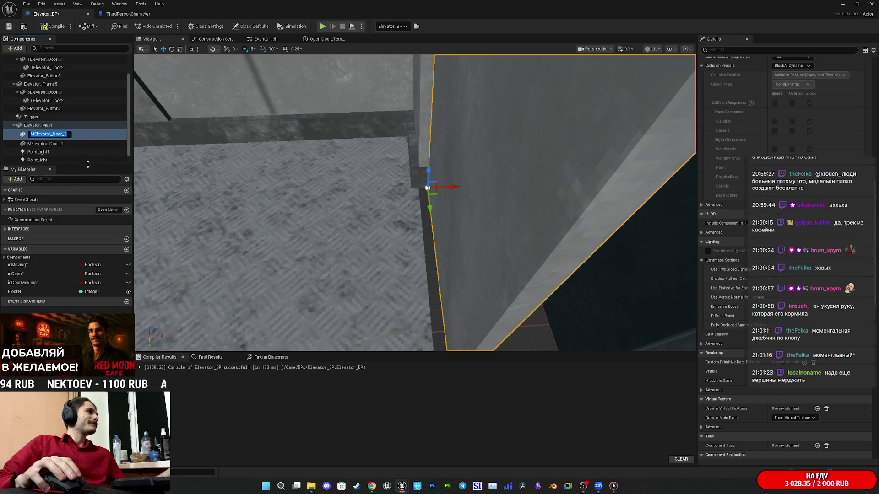
key(End)
key(BackSpace)
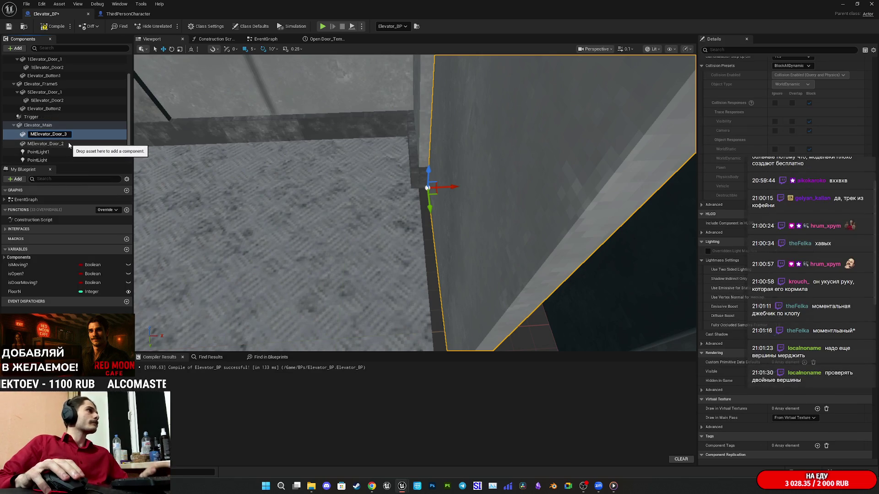
text(1)
key(Return)
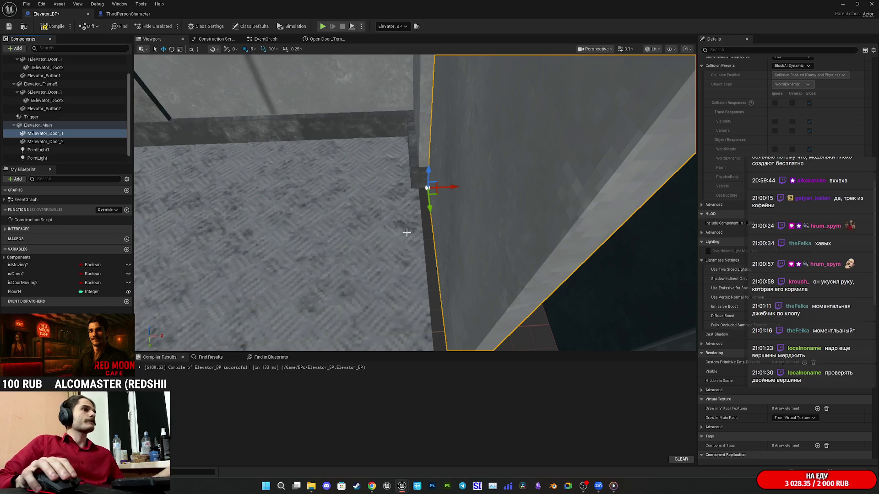
scroll(418, 235, up, 2)
scroll(738, 189, up, 10)
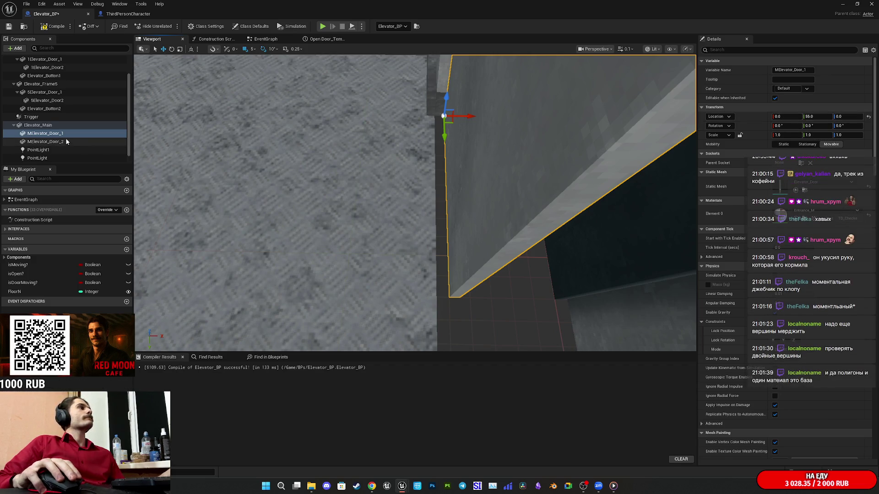
drag(63, 141, 63, 135)
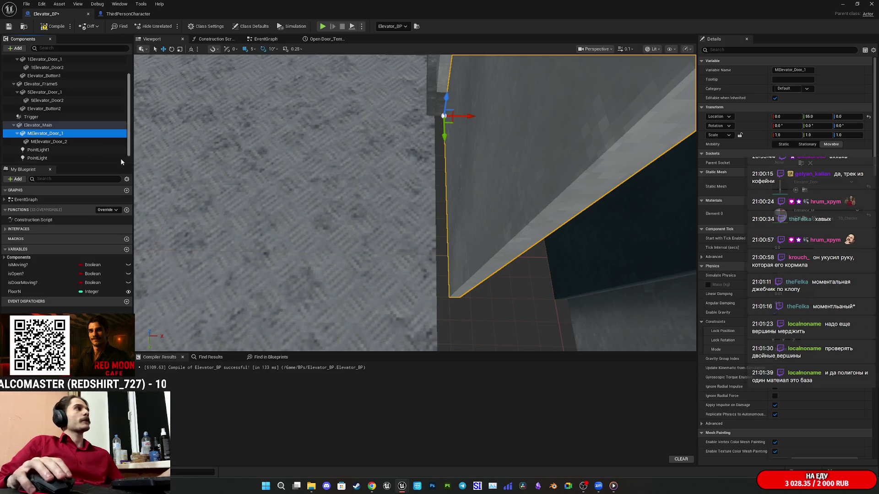
Step: Inspect the MElevator_Door_1 and MElevator_Door_2 components and their locations in the viewport
click(65, 142)
click(41, 134)
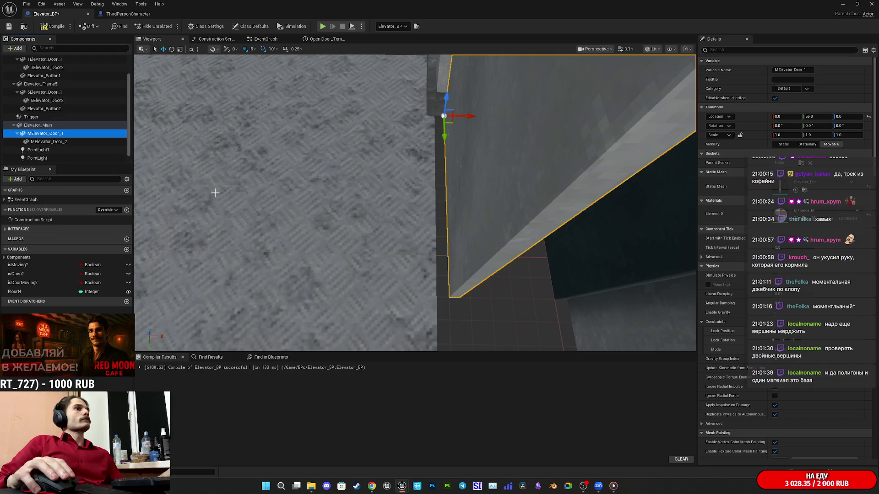
click(637, 314)
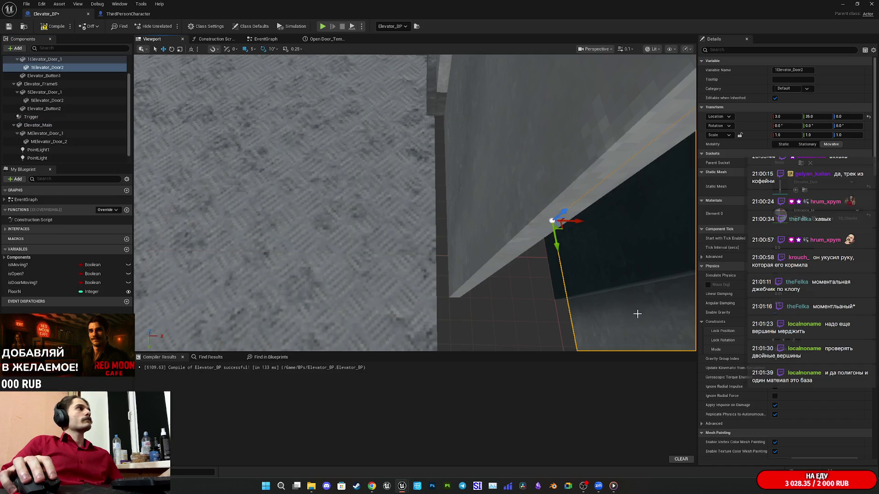
click(493, 206)
click(68, 142)
mouse_move(340, 180)
mouse_down()
mouse_move(348, 178)
mouse_move(341, 181)
mouse_up()
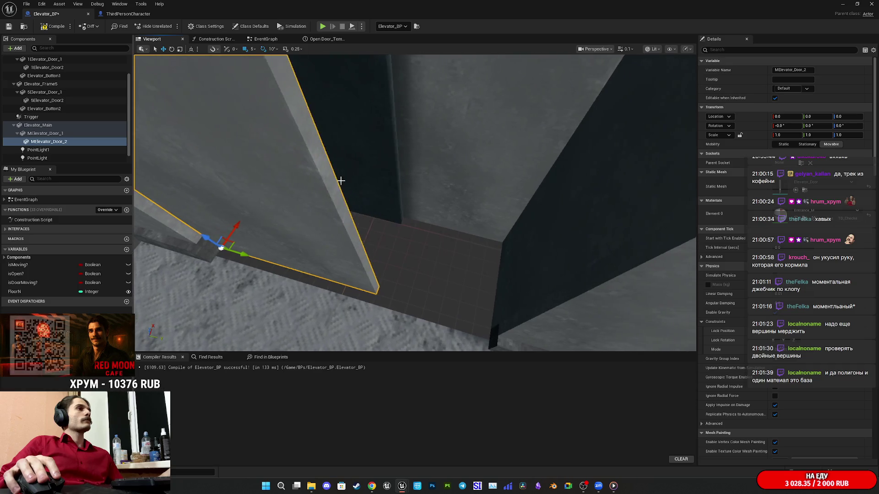
click(451, 184)
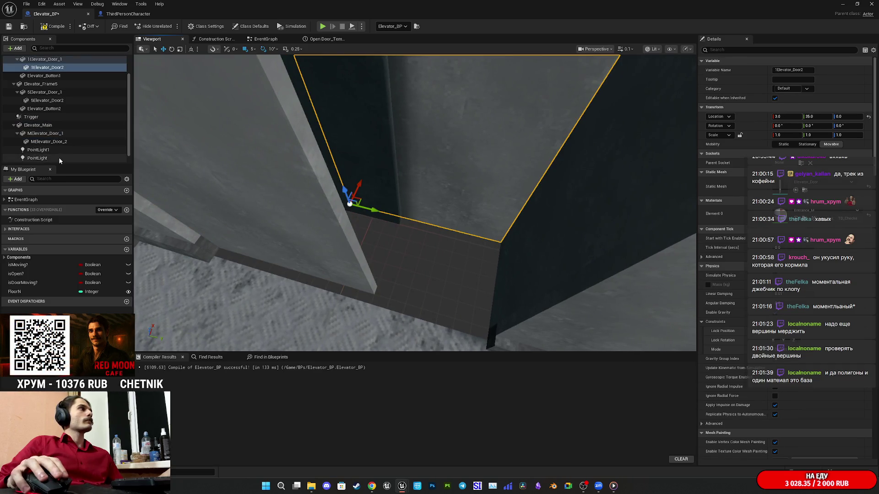
Step: Shift MElevator_Door_2 along X to location -3.0, 35.0, 0.0
scroll(59, 158, down, 1)
click(50, 134)
mouse_move(266, 228)
mouse_down()
mouse_move(285, 240)
mouse_move(439, 243)
mouse_move(398, 247)
mouse_up()
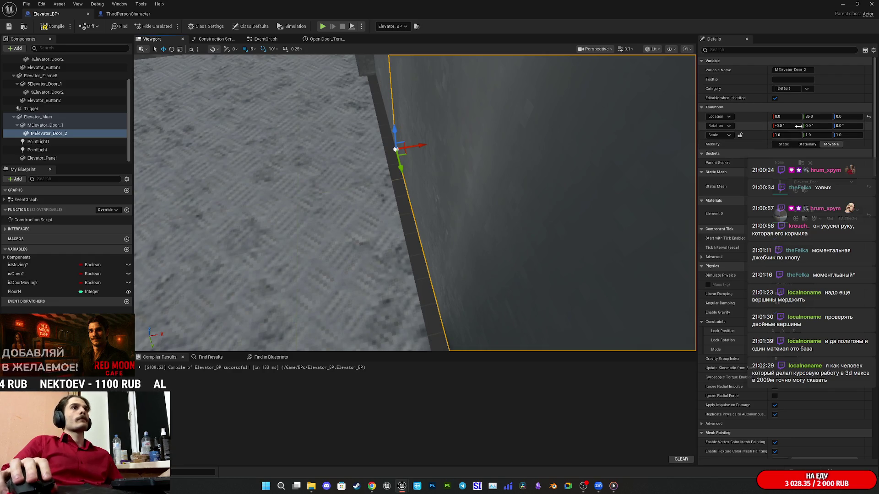
mouse_move(787, 117)
mouse_down()
mouse_move(806, 117)
mouse_move(780, 117)
mouse_up()
mouse_move(525, 155)
mouse_down()
mouse_move(517, 174)
mouse_move(490, 190)
mouse_move(481, 182)
mouse_move(230, 234)
mouse_up()
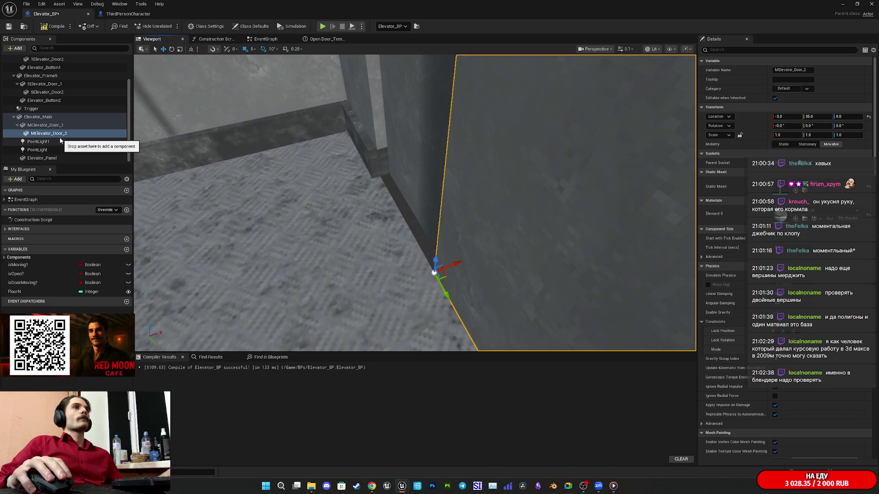
Step: Focus on 1Elevator_Door_1 and slide it along X to location -20.0, 55.0, 0.0
drag(286, 178, 257, 190)
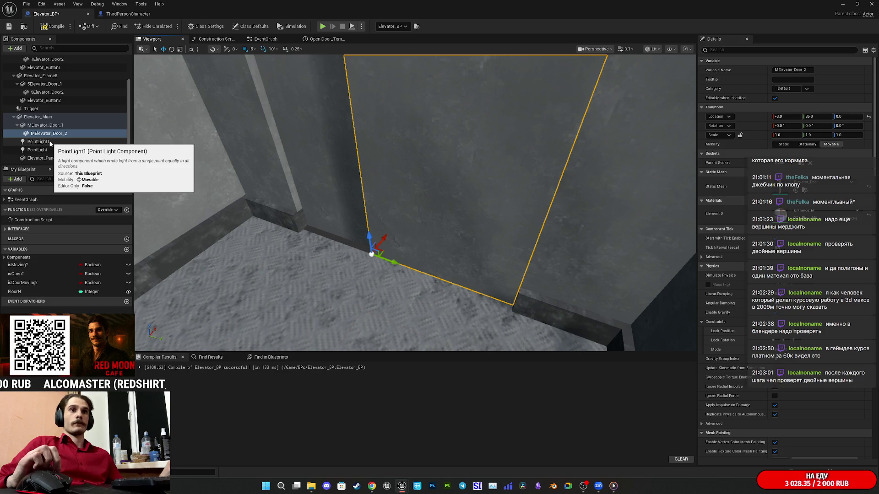
mouse_move(451, 201)
mouse_down()
mouse_move(457, 222)
mouse_move(421, 222)
mouse_move(444, 206)
mouse_move(439, 211)
mouse_up()
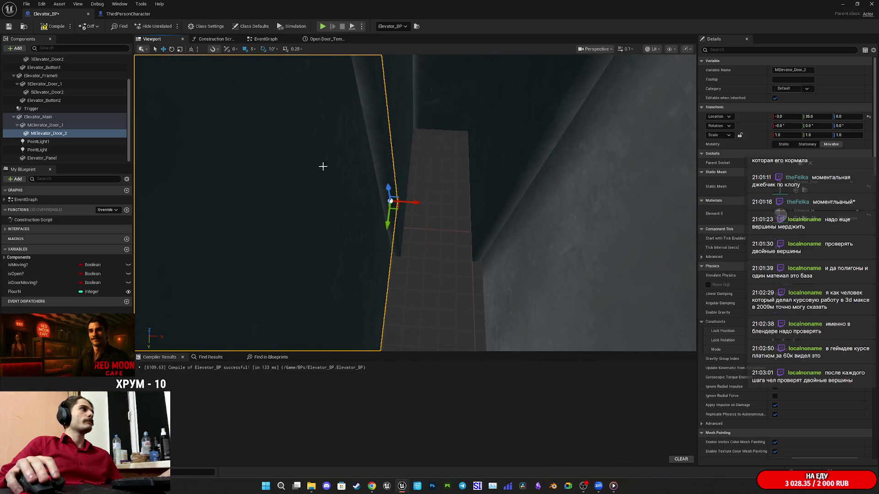
double_click(57, 127)
mouse_move(439, 211)
mouse_down()
mouse_move(398, 210)
mouse_move(410, 202)
mouse_up()
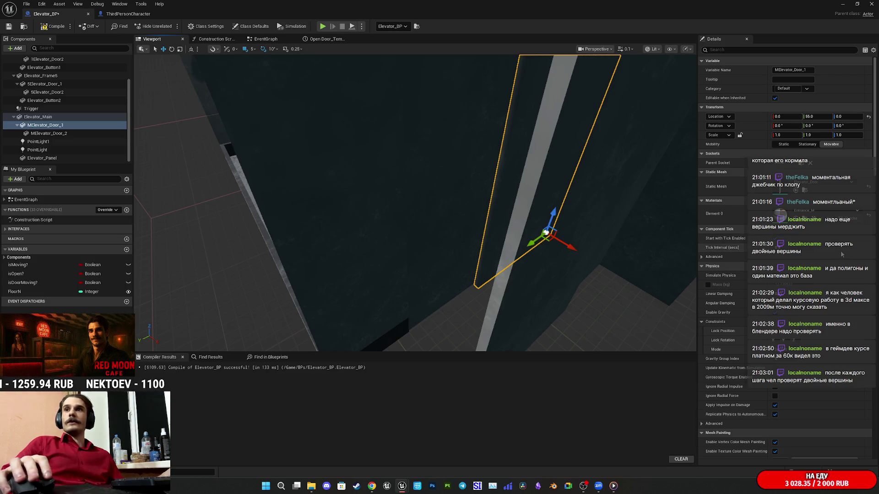
click(53, 128)
click(465, 213)
key(f)
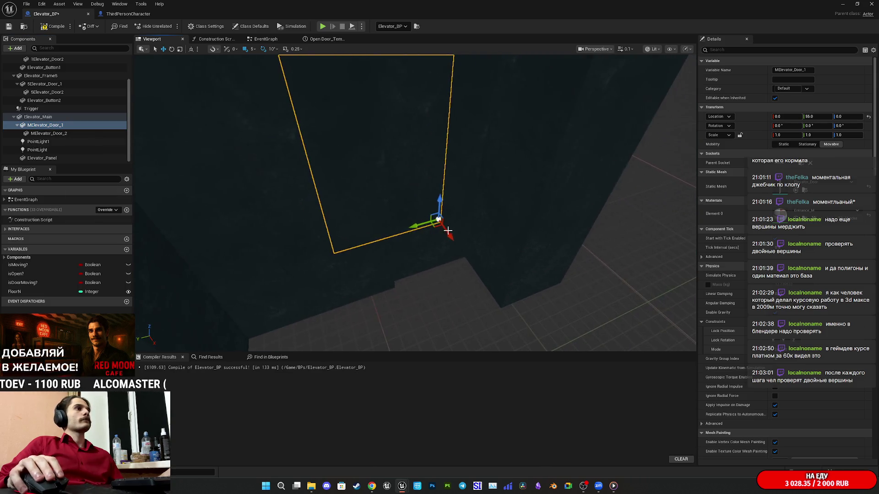
drag(434, 240, 493, 196)
mouse_move(492, 166)
mouse_down()
mouse_move(436, 180)
mouse_move(457, 176)
mouse_up()
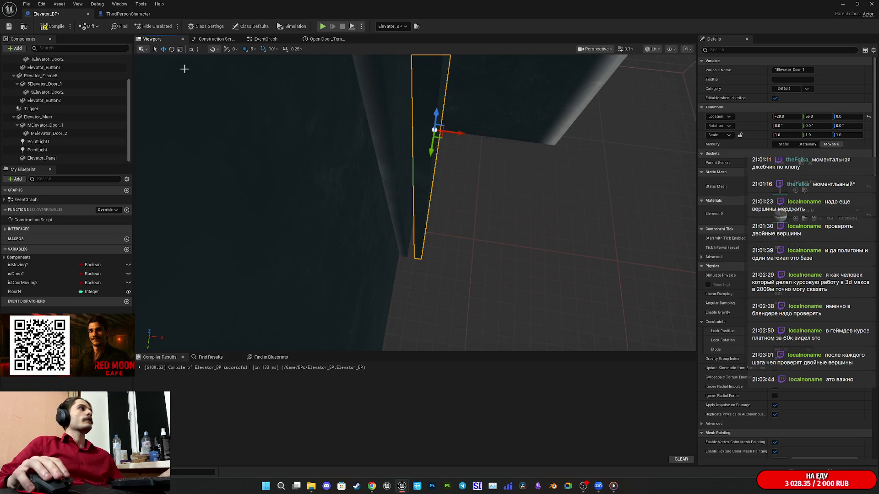
Step: Pan the EventGraph across Open_Door, Branch, Do Once, the Open Door timeline and Set Relative Location nodes
click(272, 40)
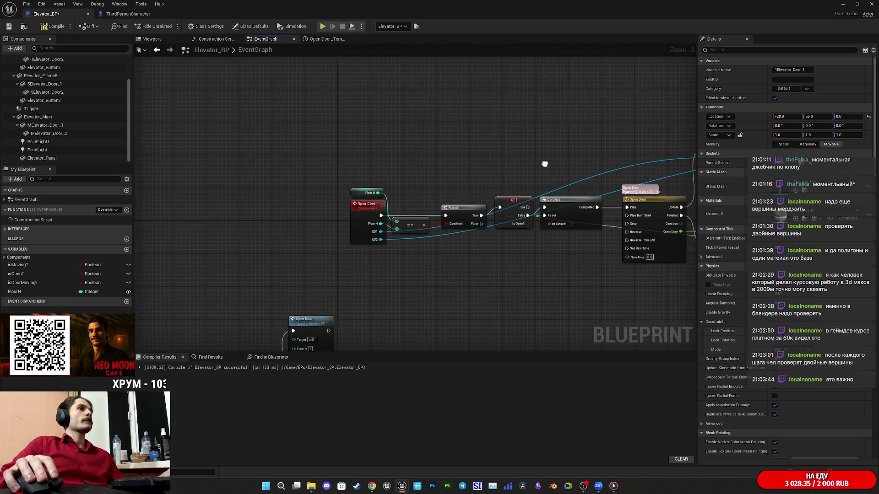
scroll(229, 209, up, 3)
drag(402, 224, 432, 161)
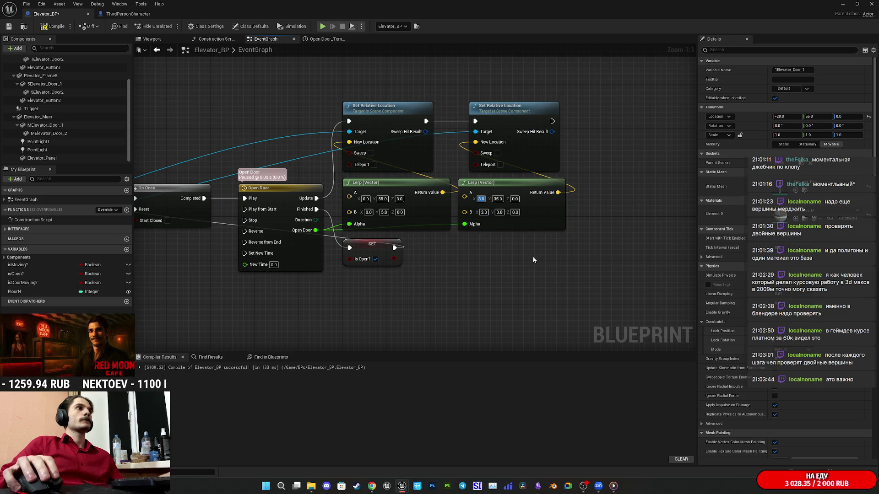
mouse_move(376, 170)
mouse_down()
mouse_move(540, 188)
mouse_move(594, 151)
mouse_move(574, 134)
mouse_move(559, 150)
mouse_up()
drag(482, 150, 397, 166)
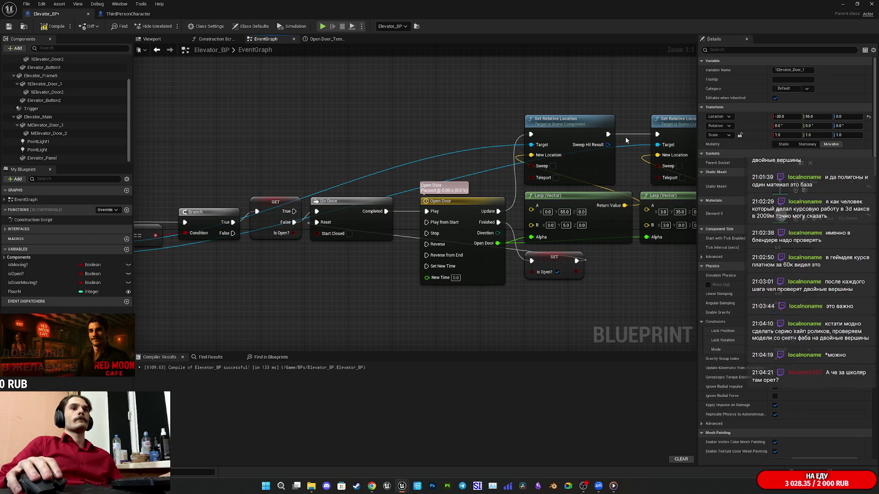
drag(619, 103, 491, 100)
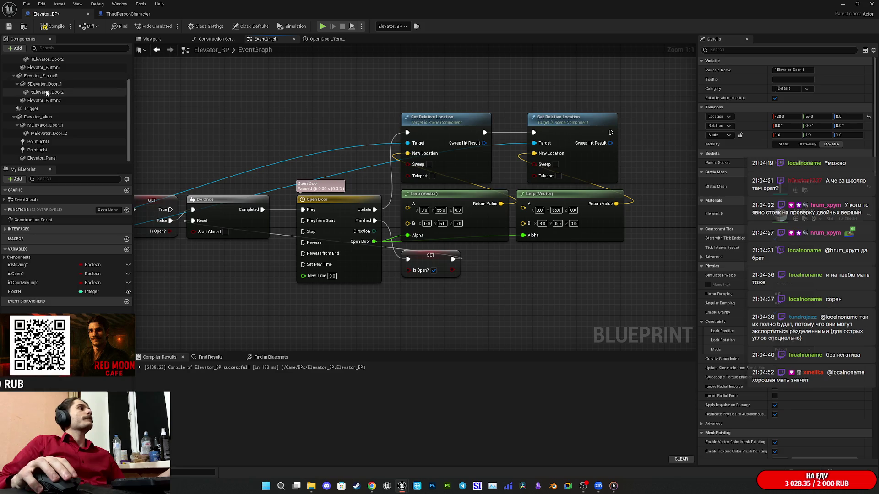
Step: Set the first Lerp's A X value to -20 and recompile the blueprint
scroll(68, 114, up, 3)
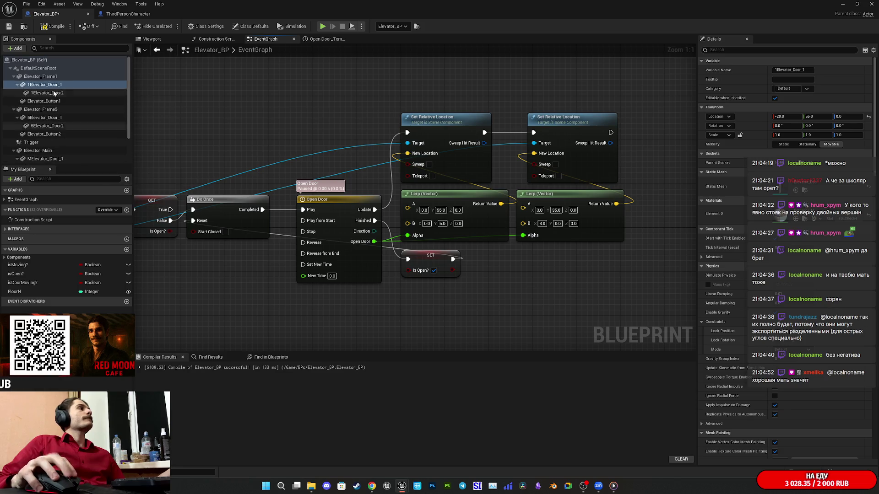
click(60, 119)
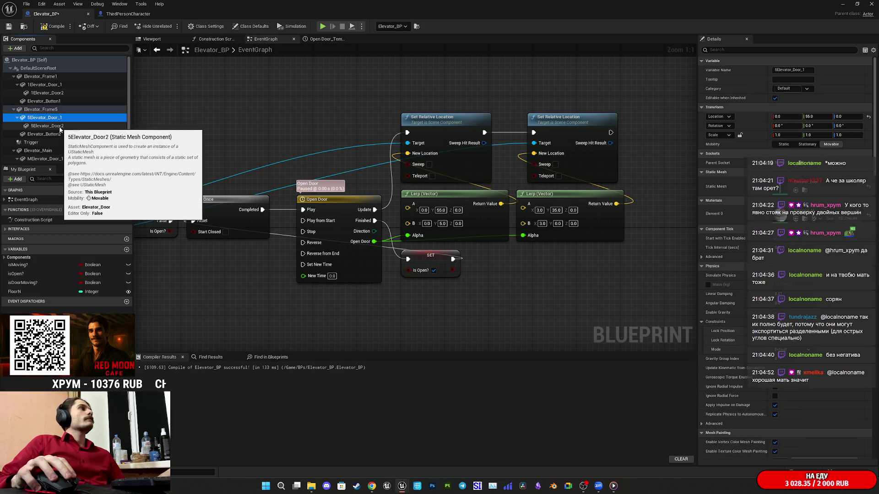
click(60, 127)
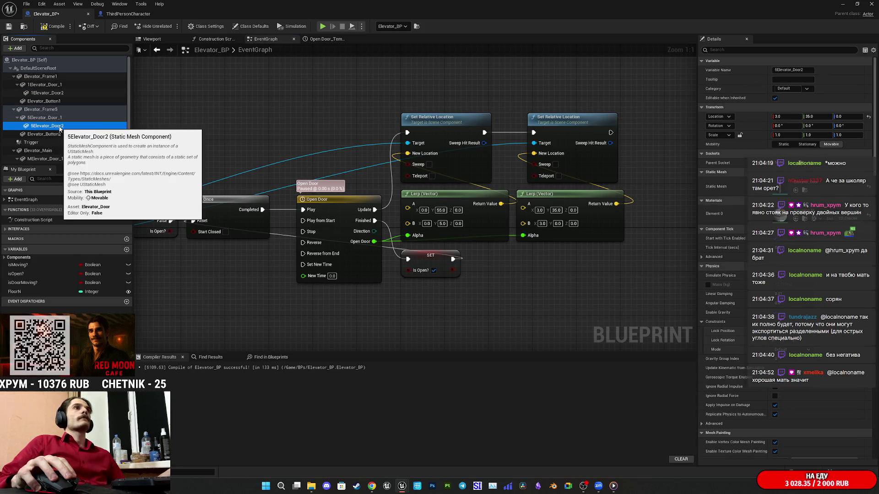
click(425, 210)
text(-20)
key(Return)
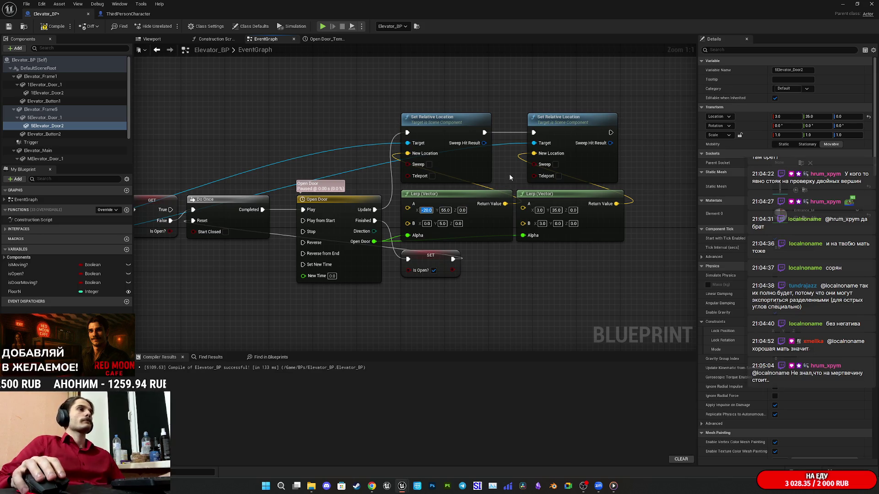
drag(510, 174, 468, 187)
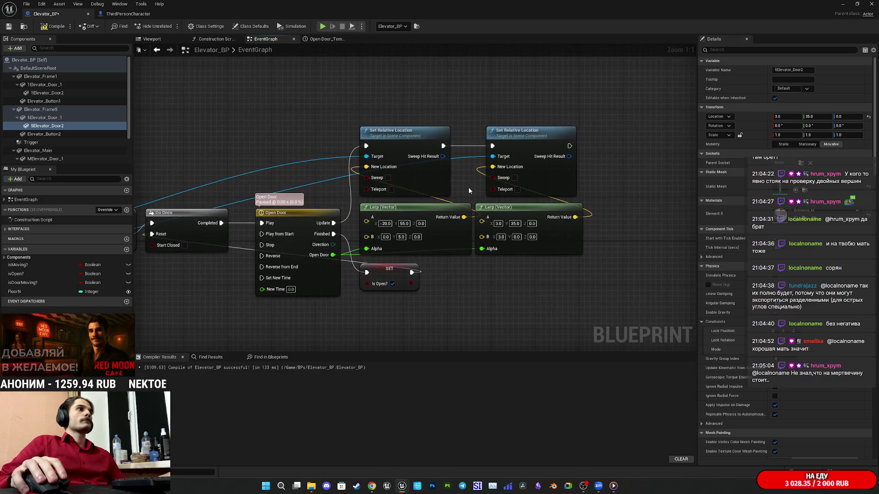
drag(564, 246, 570, 246)
click(270, 144)
click(51, 28)
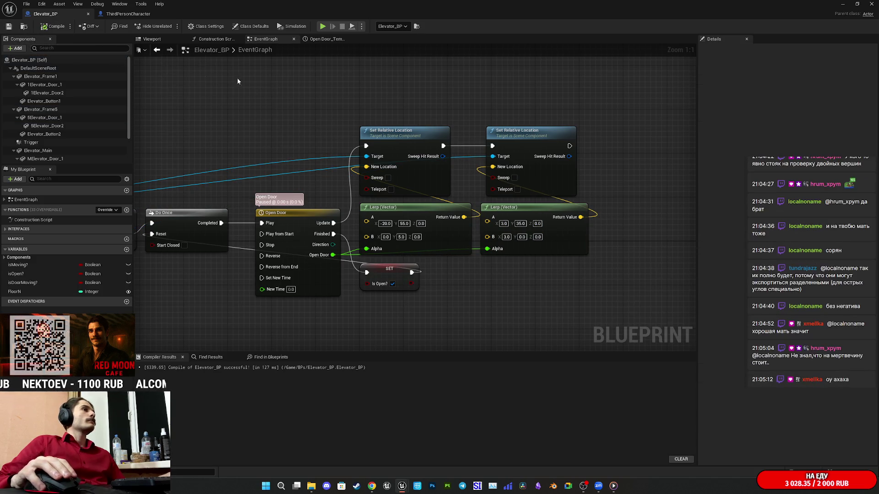
Step: Paste a copy of the two Set Relative Location nodes and chain it after the original pair
drag(436, 95, 309, 99)
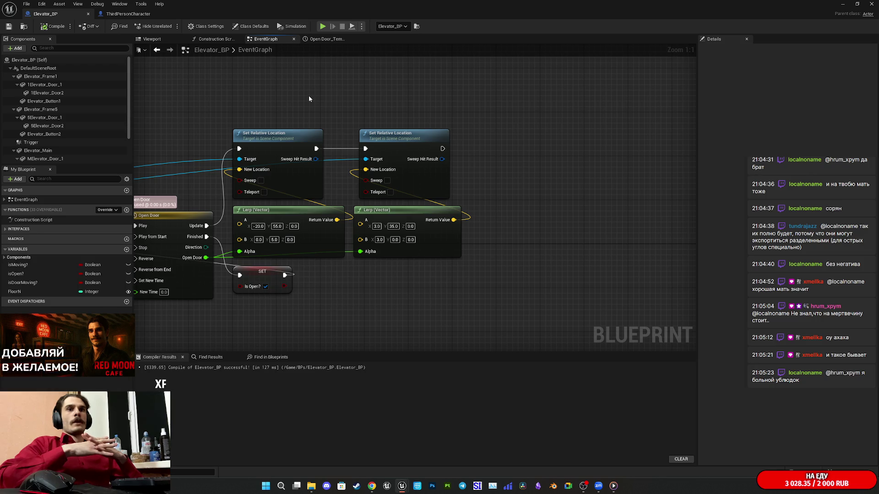
mouse_move(514, 98)
mouse_down()
mouse_move(577, 120)
mouse_move(644, 102)
mouse_up()
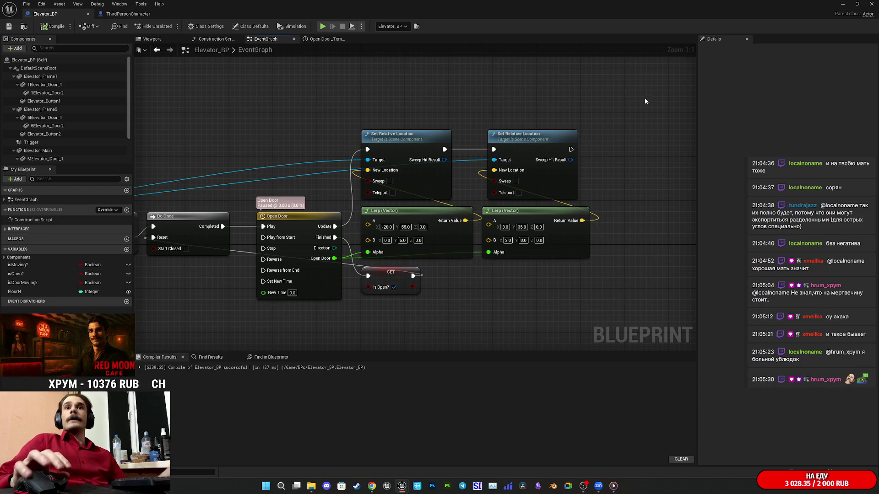
key(ctrl+v)
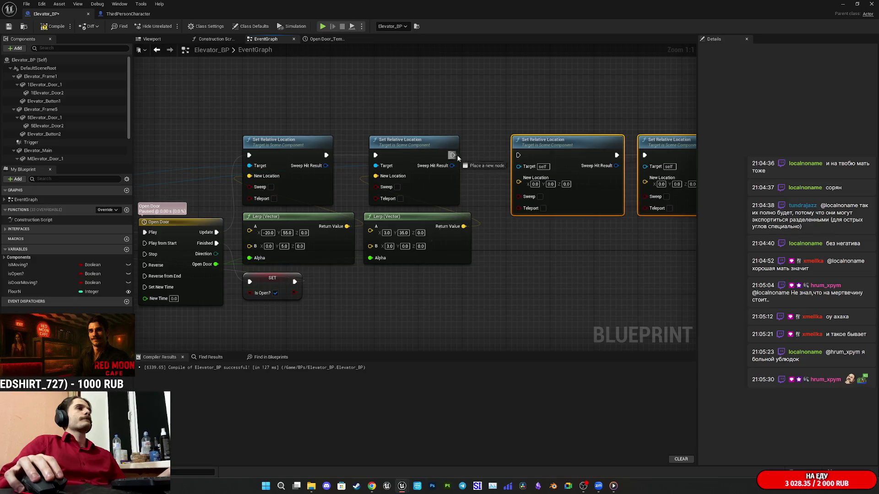
mouse_move(520, 159)
mouse_down()
mouse_move(463, 148)
mouse_move(470, 149)
mouse_up()
click(504, 101)
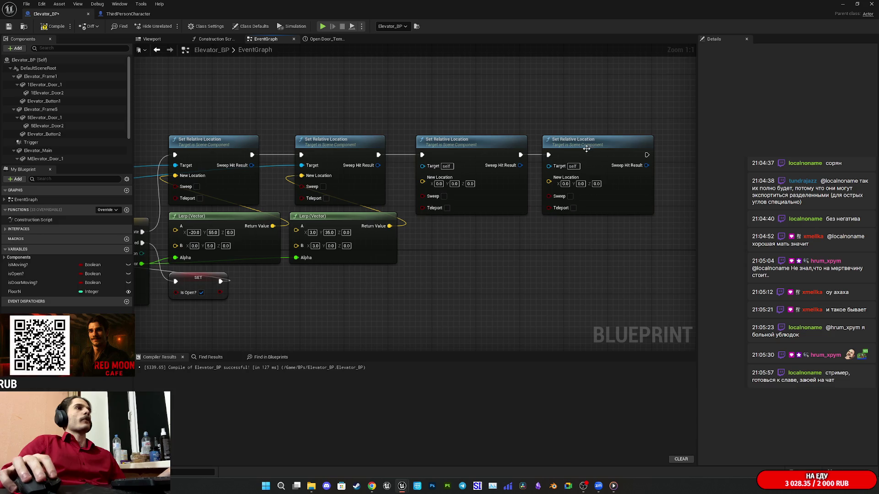
drag(586, 148, 595, 147)
click(521, 113)
drag(522, 114, 612, 108)
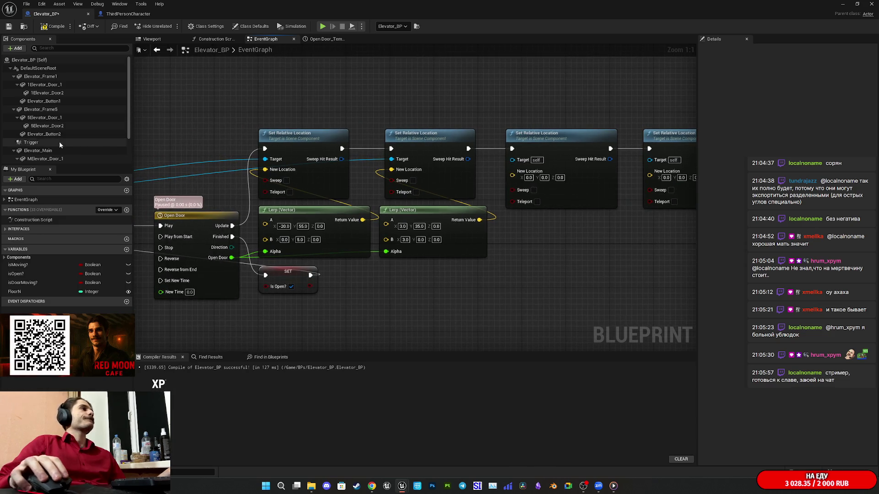
Step: Wire MElevator Door 1 and Door 2 references into the new location nodes' Targets, then compile
scroll(62, 155, down, 2)
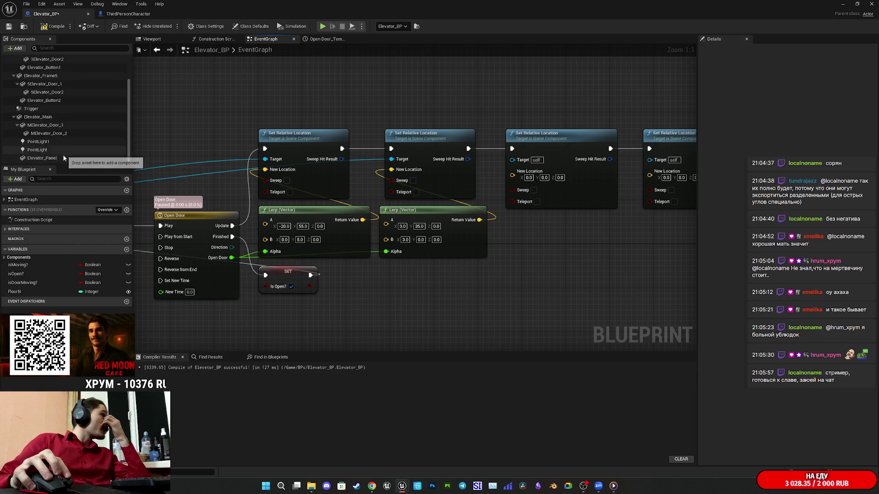
click(46, 126)
drag(46, 130, 387, 88)
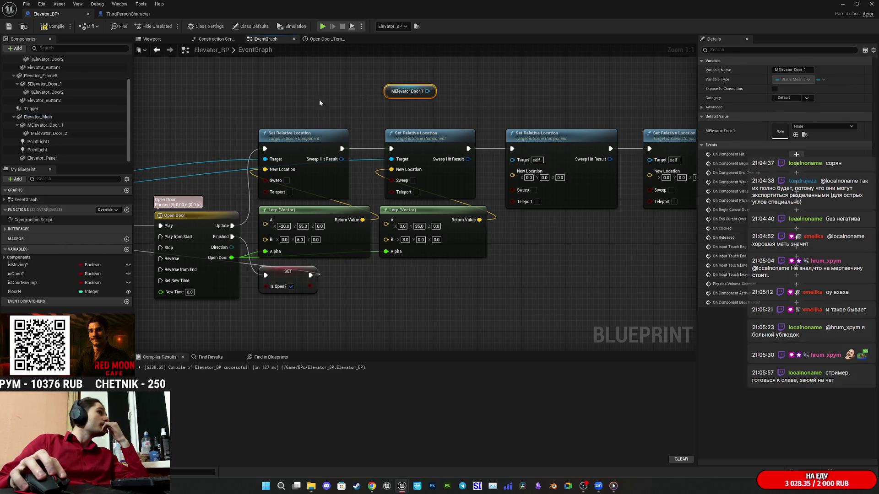
mouse_move(49, 133)
mouse_down()
mouse_move(425, 120)
mouse_move(392, 105)
mouse_move(301, 125)
mouse_move(394, 174)
mouse_move(389, 188)
mouse_move(380, 147)
mouse_move(499, 177)
mouse_up()
drag(237, 129, 495, 140)
drag(242, 111, 366, 140)
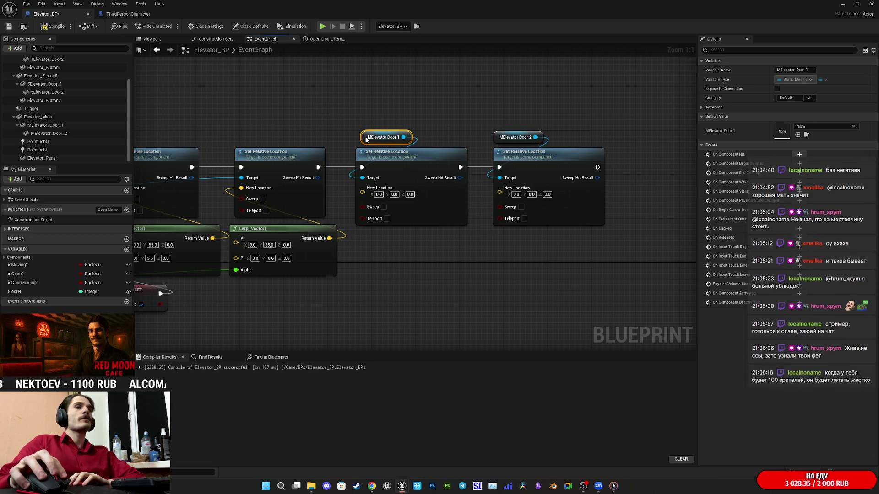
click(363, 114)
click(48, 28)
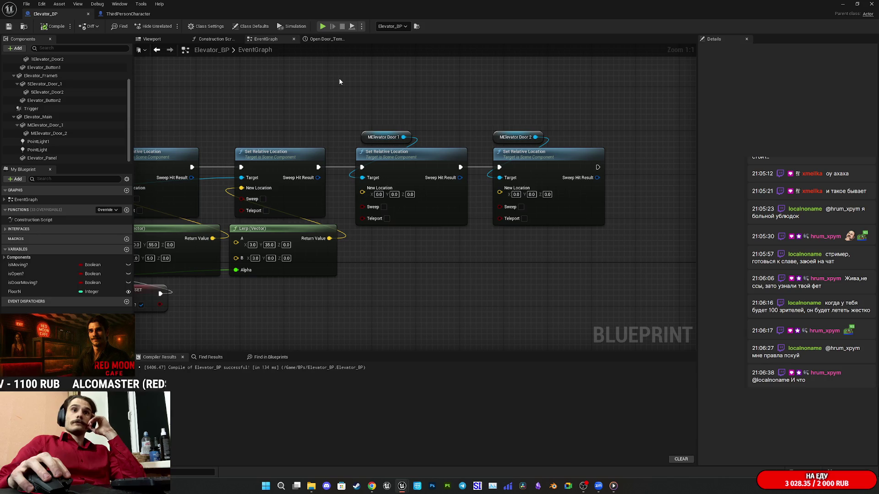
Step: Copy the two Lerp (Vector) nodes and feed the pasted pair into the new location nodes
mouse_move(426, 75)
mouse_down()
mouse_move(424, 98)
mouse_move(634, 131)
mouse_move(627, 110)
mouse_move(502, 73)
mouse_up()
drag(325, 289, 228, 262)
key(ctrl+c)
mouse_move(515, 248)
mouse_down()
mouse_move(414, 243)
mouse_move(372, 193)
mouse_move(317, 176)
mouse_up()
key(ctrl+v)
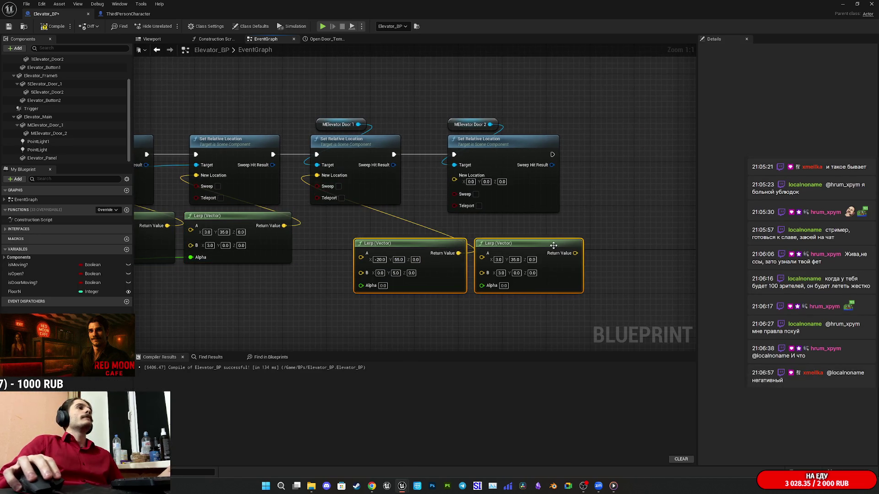
drag(575, 253, 454, 176)
drag(446, 224, 511, 259)
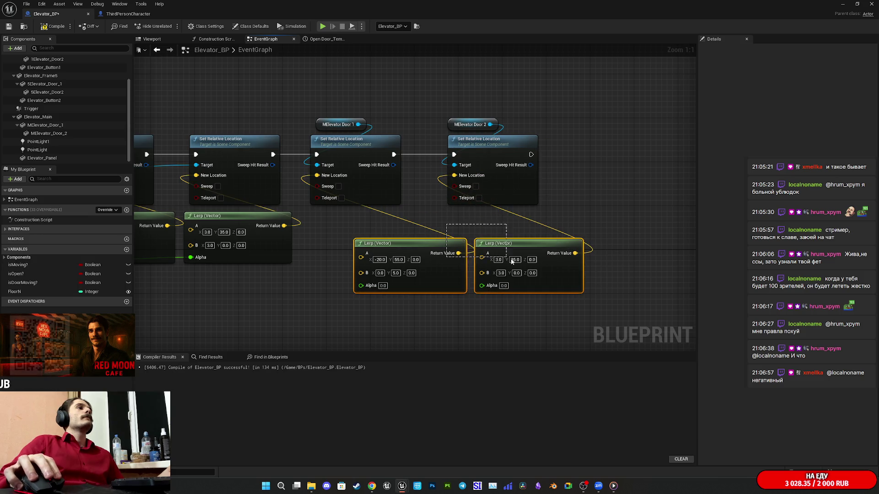
drag(573, 275, 523, 250)
click(549, 261)
mouse_move(578, 267)
mouse_down()
mouse_move(614, 265)
mouse_move(581, 256)
mouse_up()
click(611, 291)
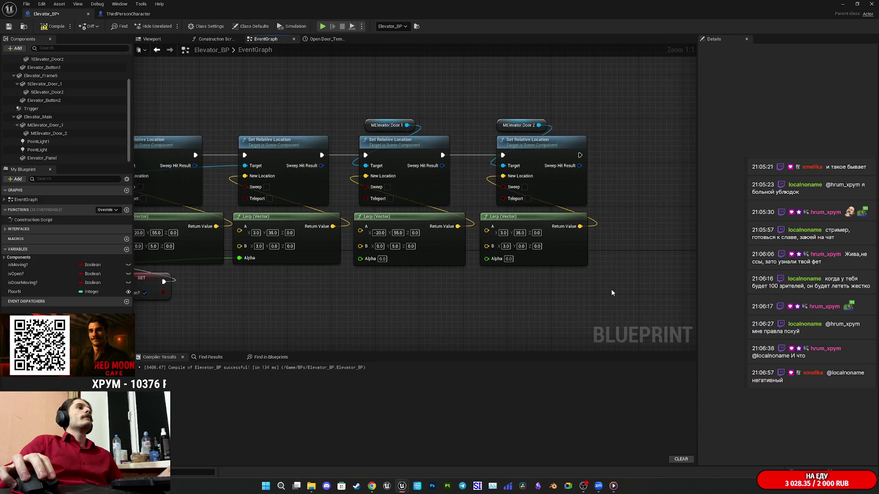
Step: Drive the new Lerps' Alpha pins from the Open Door timeline output
drag(612, 293, 625, 288)
drag(426, 296, 574, 292)
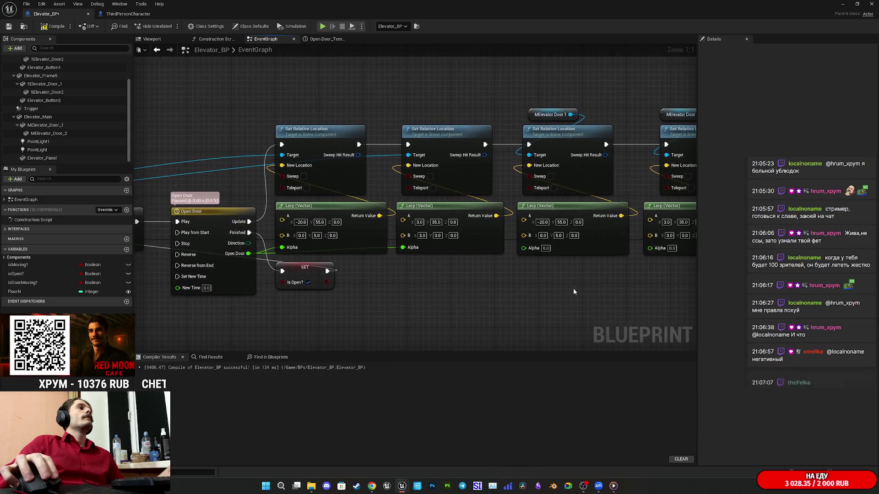
mouse_move(534, 251)
mouse_down()
mouse_move(247, 253)
mouse_move(661, 248)
mouse_up()
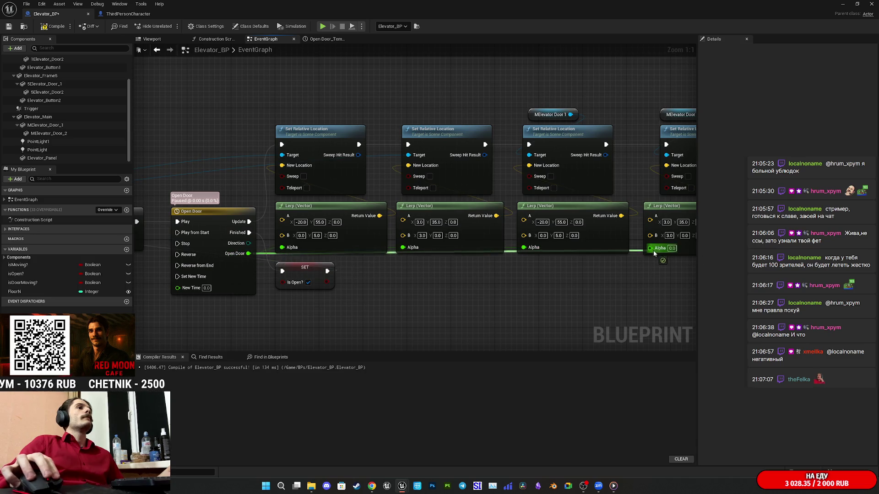
drag(634, 276, 444, 286)
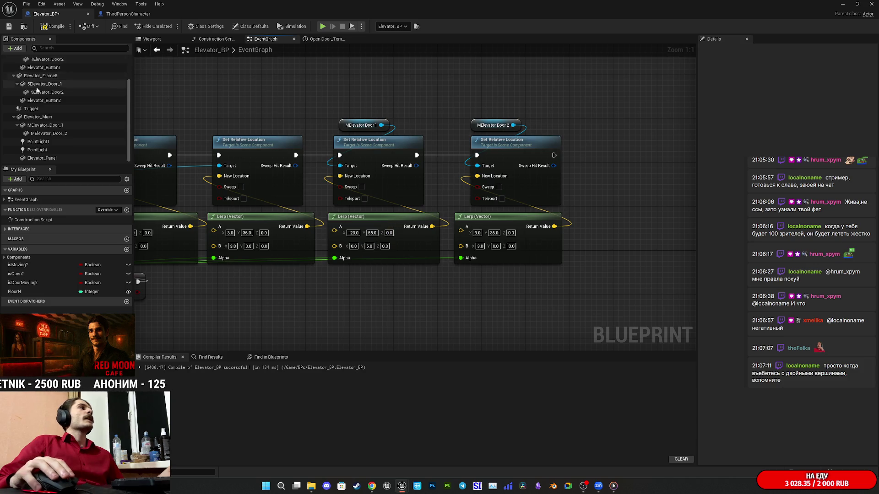
click(58, 127)
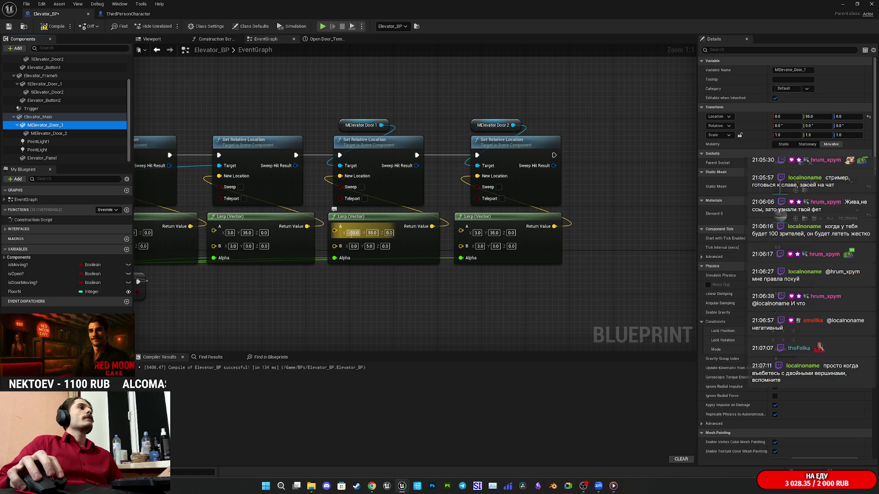
Step: Set the third Lerp's A X to 0 and the fourth Lerp's A and B X to -3.0, then compile
click(351, 233)
text(0)
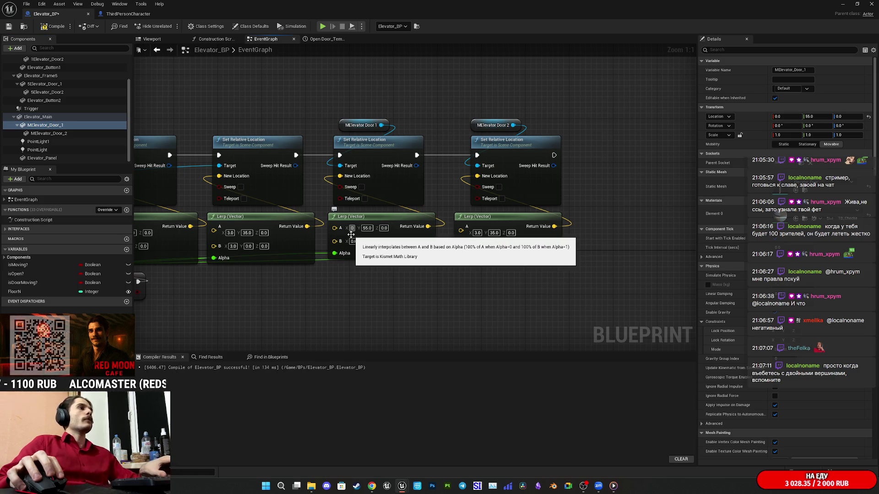
key(Return)
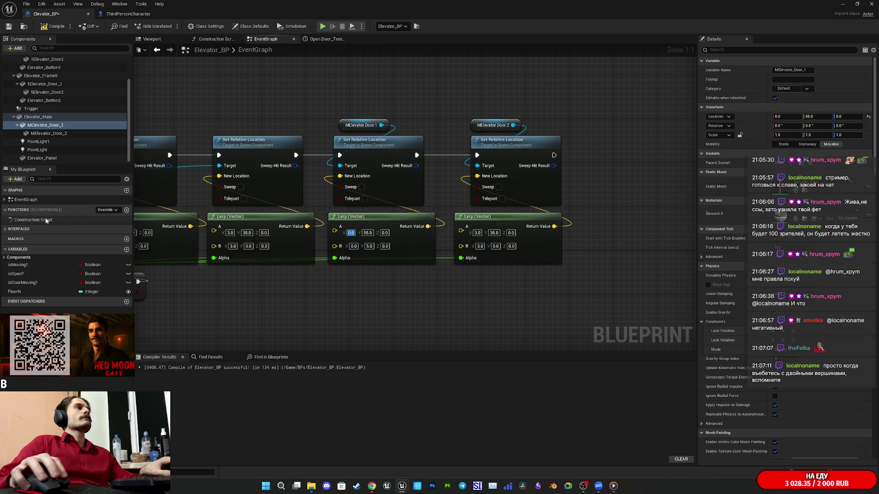
click(46, 133)
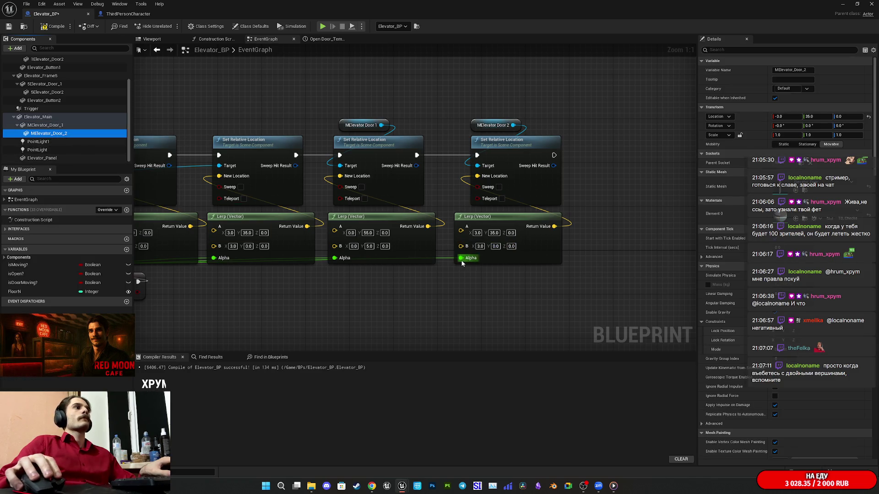
click(477, 232)
text(-3.0)
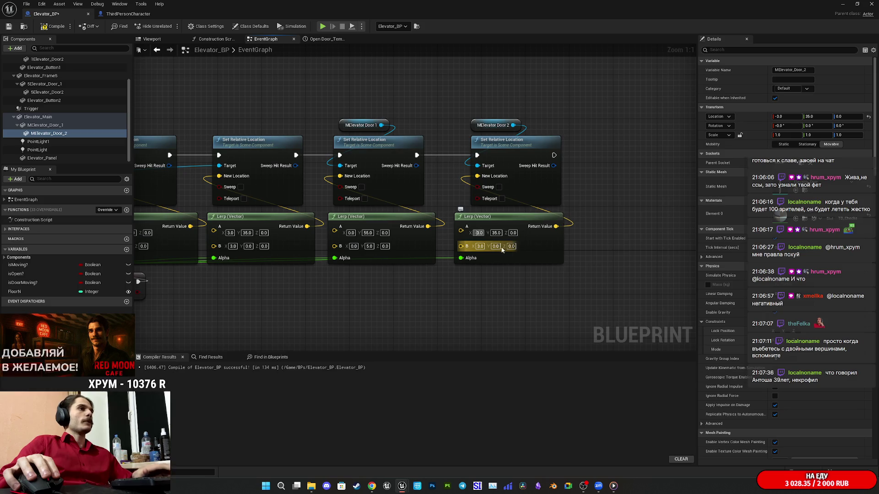
click(480, 246)
text(-3.0)
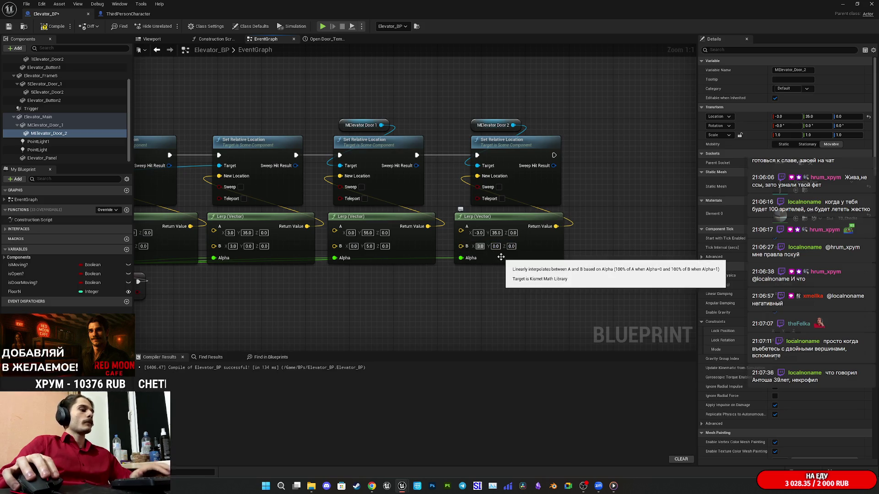
key(Return)
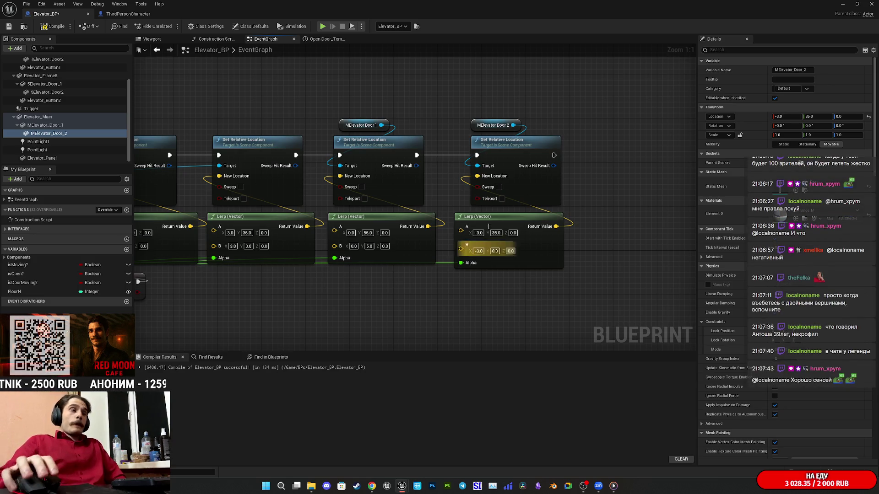
click(43, 26)
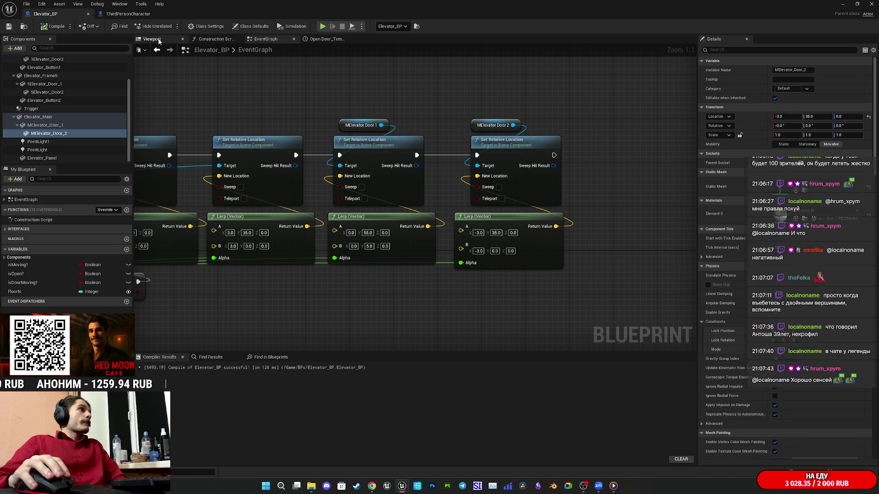
Step: Switch to the 3D viewport and select the MElevator_Door_1 door mesh
click(152, 38)
scroll(415, 203, up, 5)
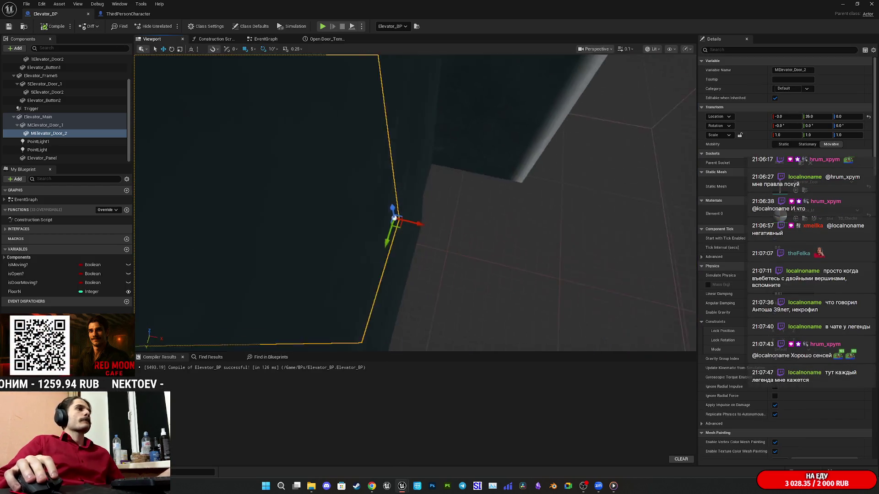
scroll(415, 202, up, 5)
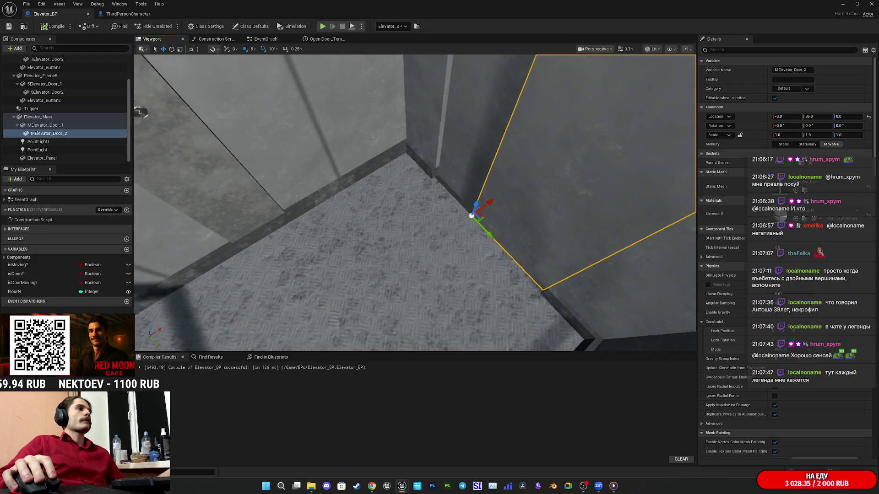
scroll(415, 203, down, 5)
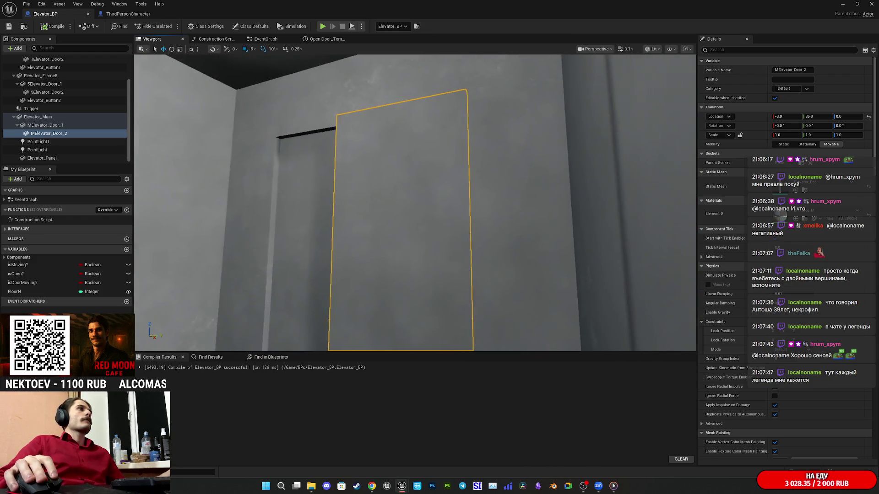
scroll(415, 203, up, 5)
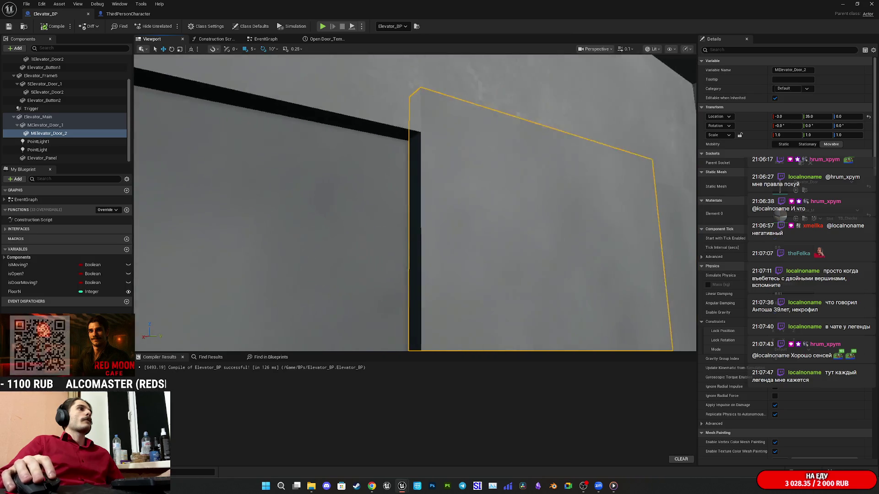
scroll(414, 203, down, 5)
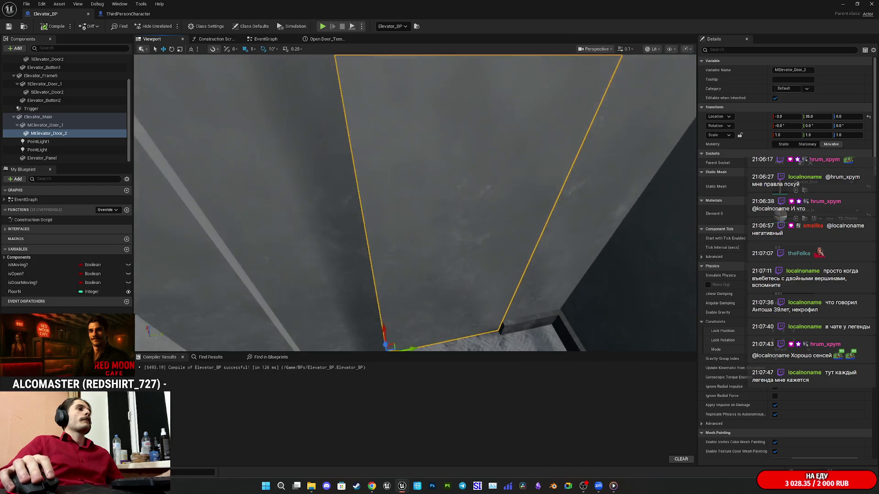
scroll(414, 202, up, 5)
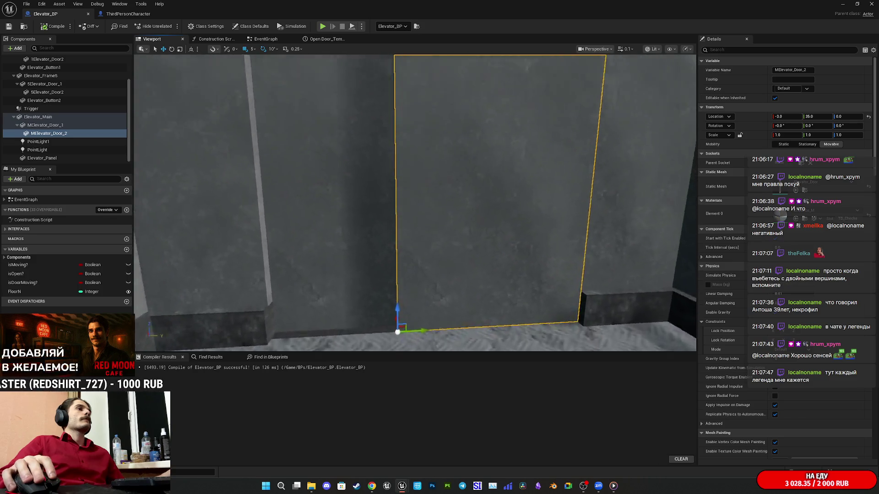
scroll(511, 264, down, 5)
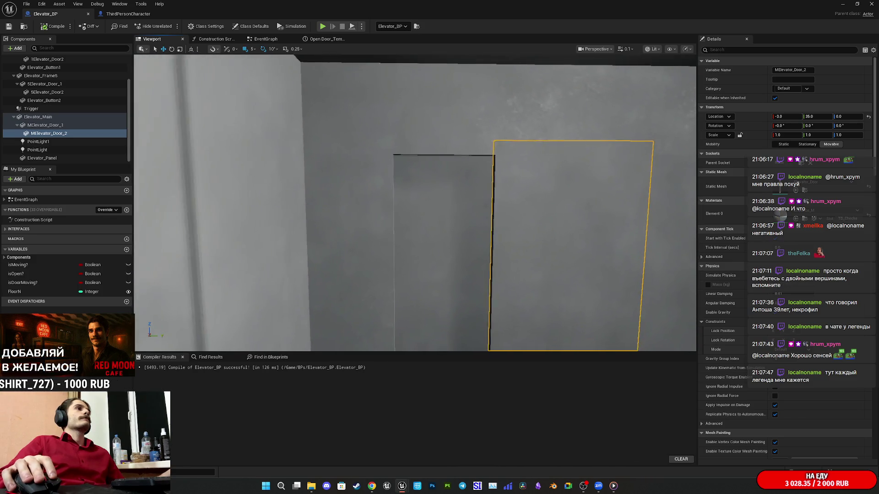
click(454, 225)
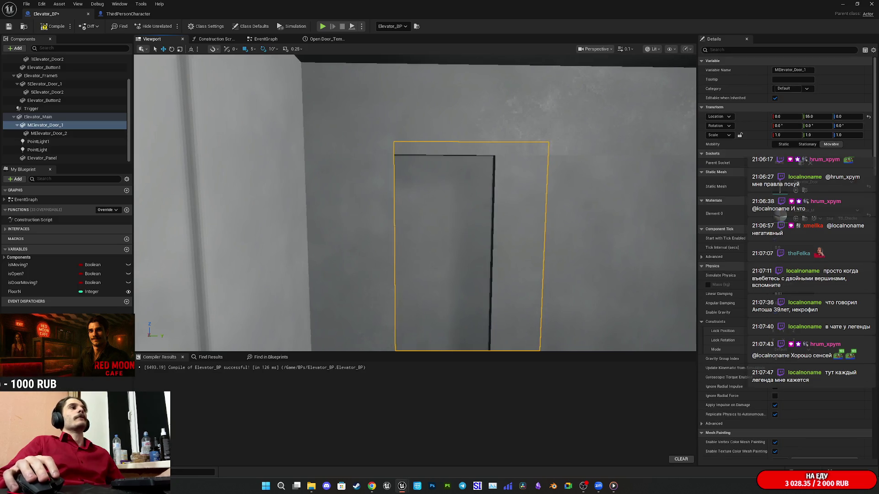
drag(484, 219, 484, 220)
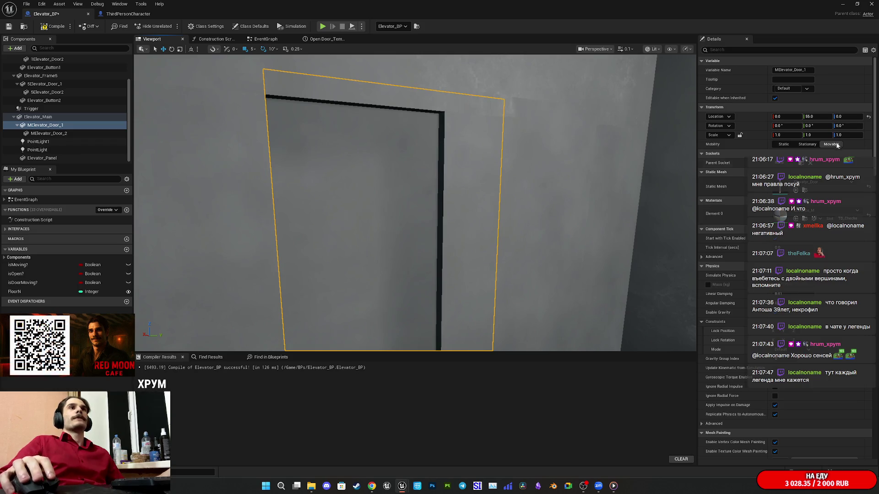
Step: Move MElevator_Door_1 to Location X 1.0, undoing an accidental Z change
drag(846, 117, 837, 117)
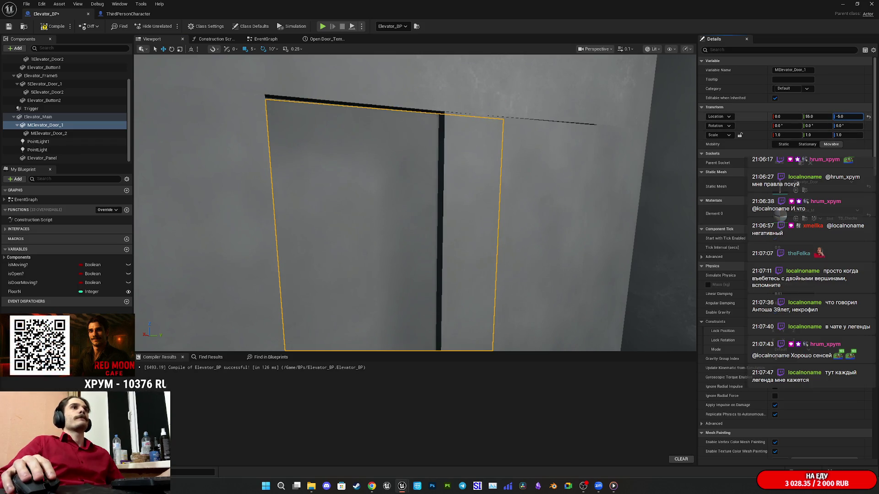
drag(414, 203, 415, 203)
mouse_move(465, 190)
mouse_down()
mouse_move(441, 204)
mouse_move(447, 213)
mouse_up()
key(ctrl+z)
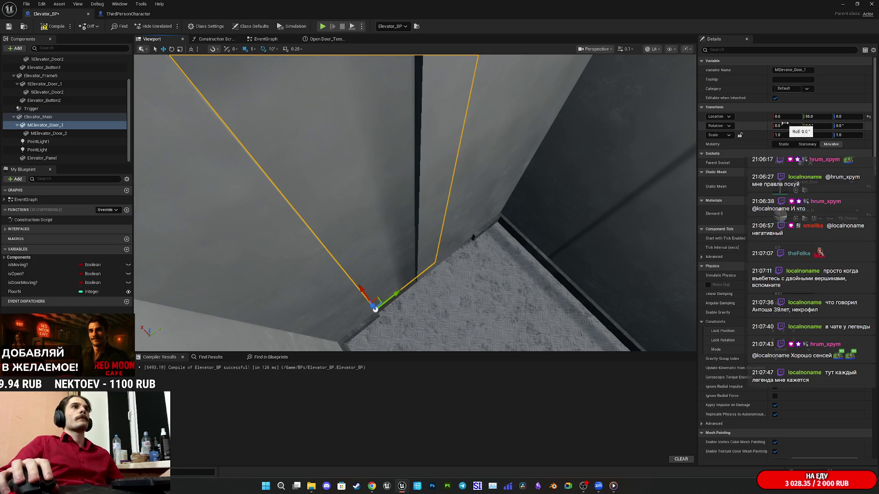
drag(784, 117, 787, 118)
drag(412, 204, 346, 142)
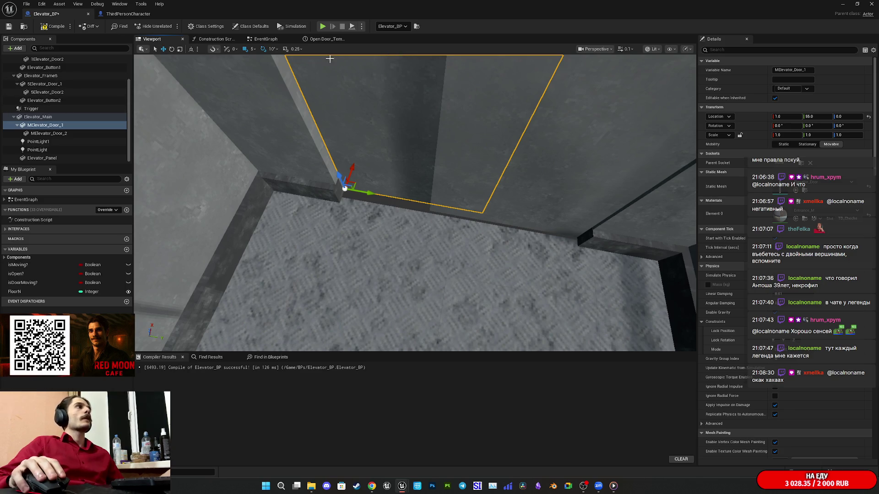
click(266, 39)
Step: Set the third Lerp (Vector) A X and B X to 1.0, then compile and save Elevator_BP
drag(350, 228, 448, 229)
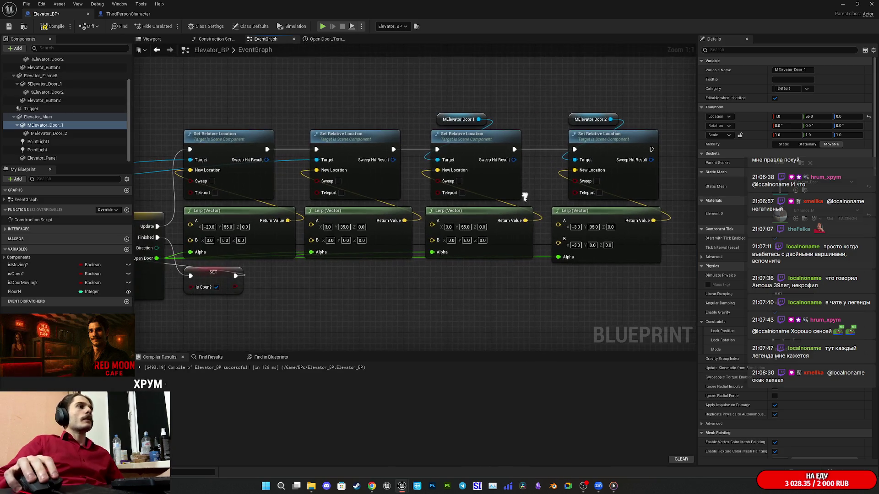
text(1)
click(451, 240)
text(1)
click(474, 282)
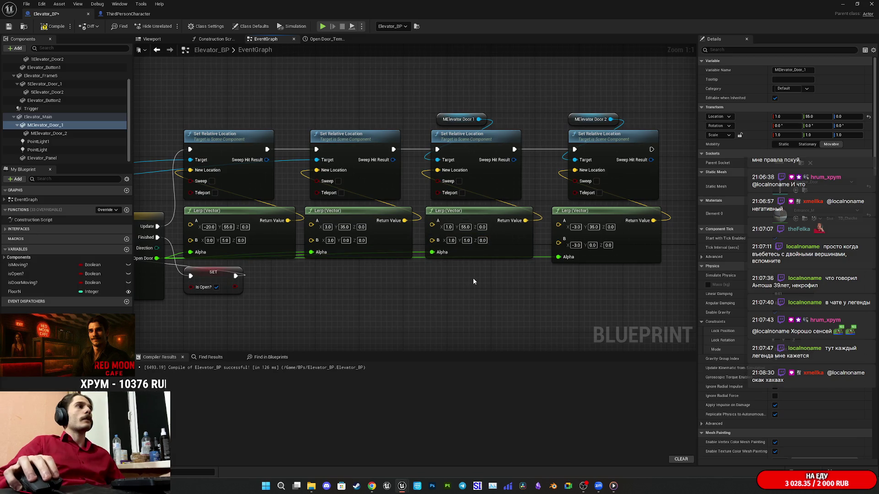
click(8, 26)
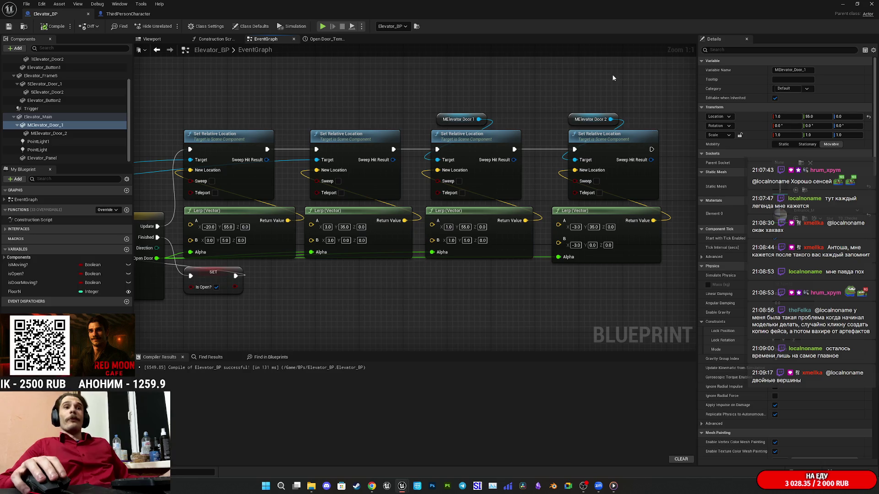
drag(648, 74, 575, 91)
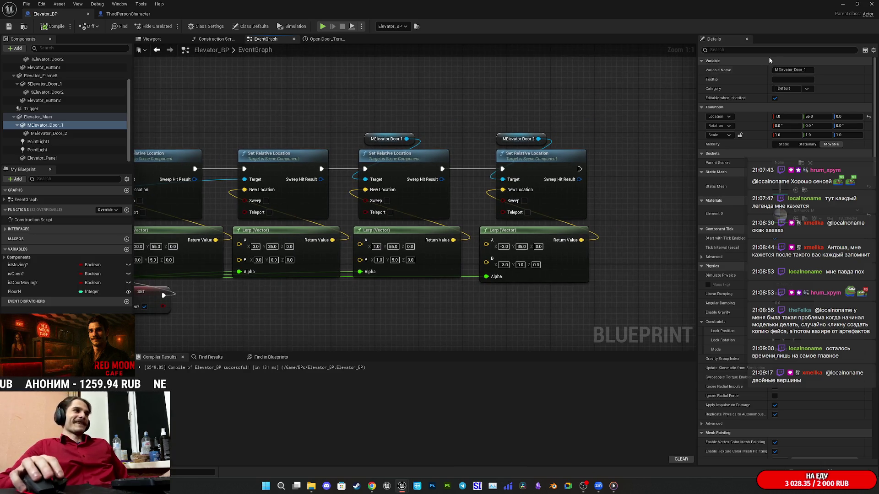
Step: Minimize the Blueprint editor, save all changed content, and start Play to test the doors
click(842, 4)
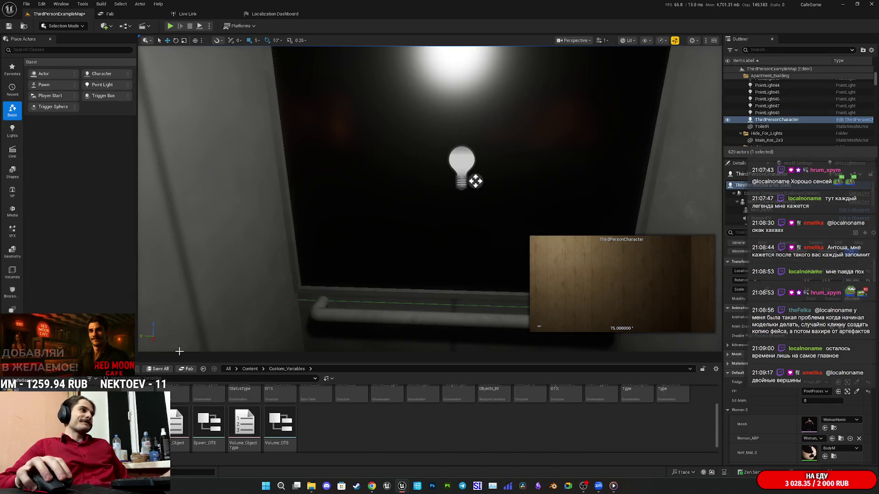
click(156, 370)
click(490, 320)
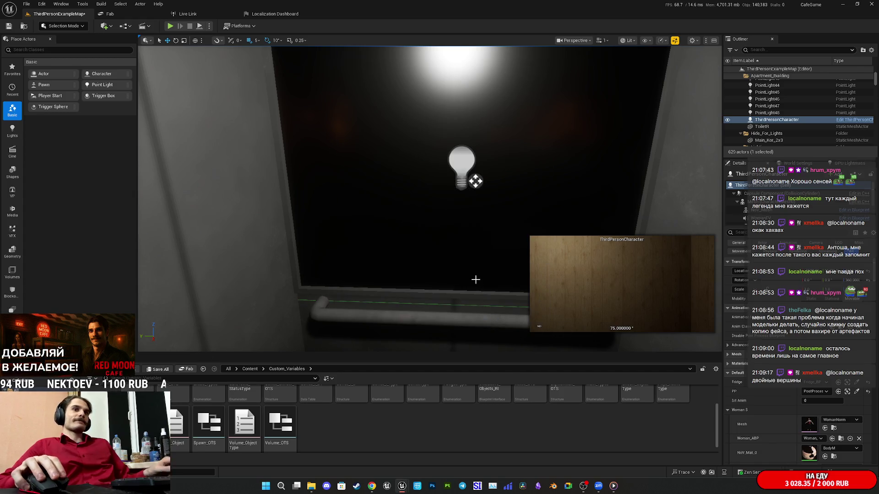
click(170, 26)
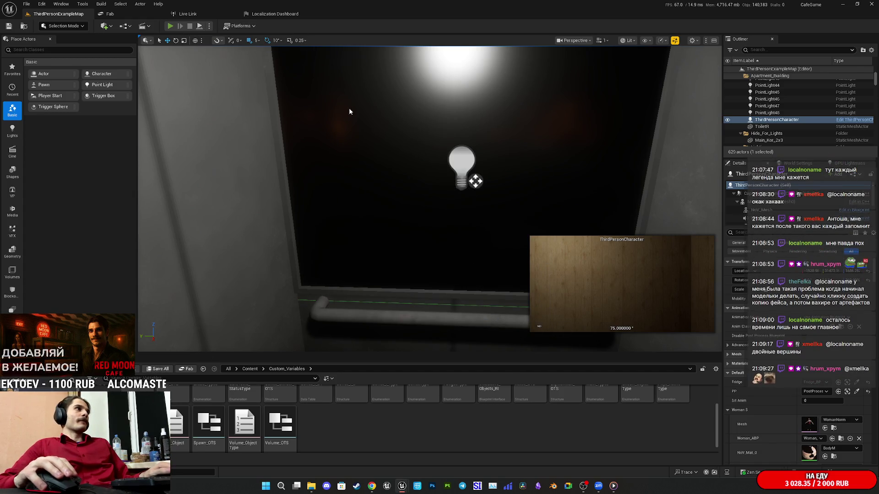
Step: Walk through the corridor and balcony and down the stairwell
key(w)
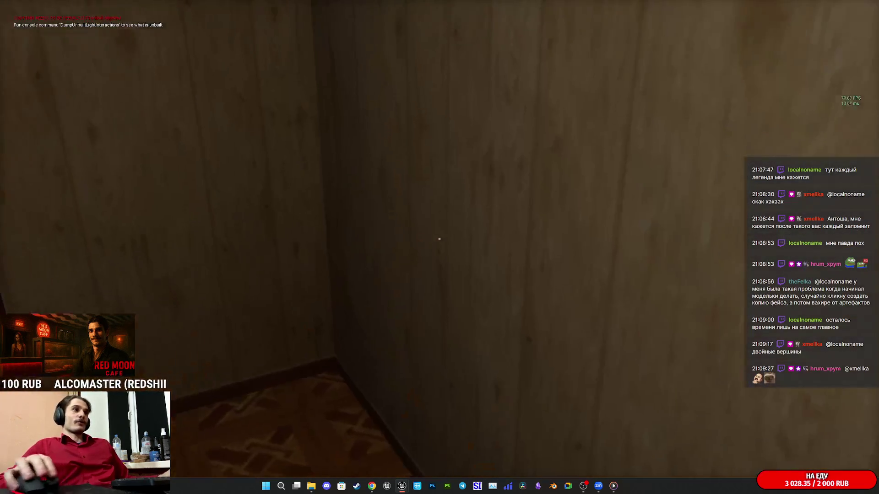
key(w)
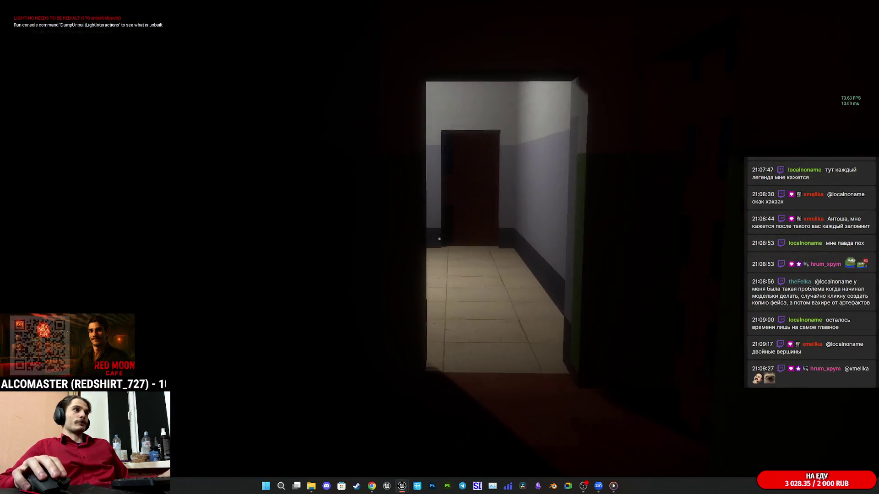
key(w)
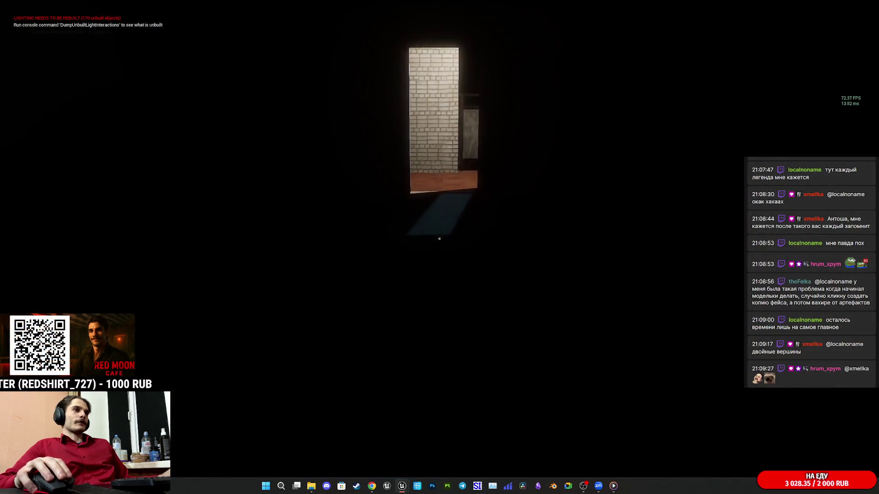
key(w)
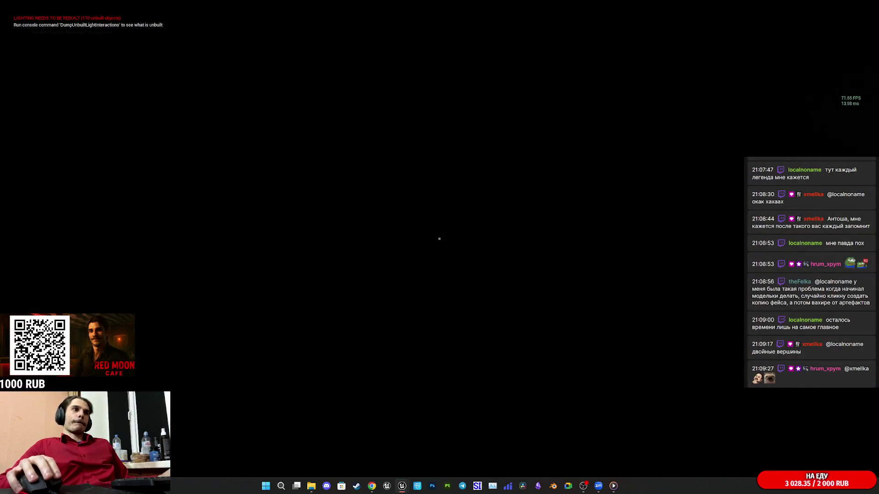
key(w)
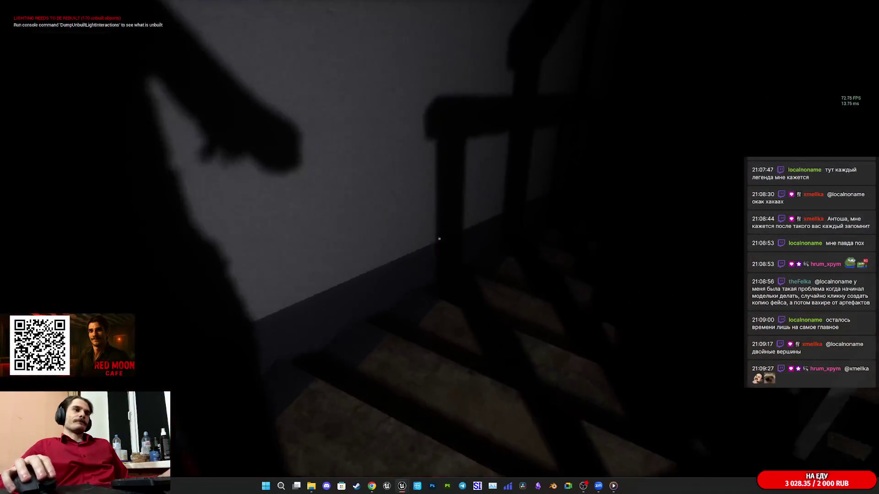
key(w)
key(w)
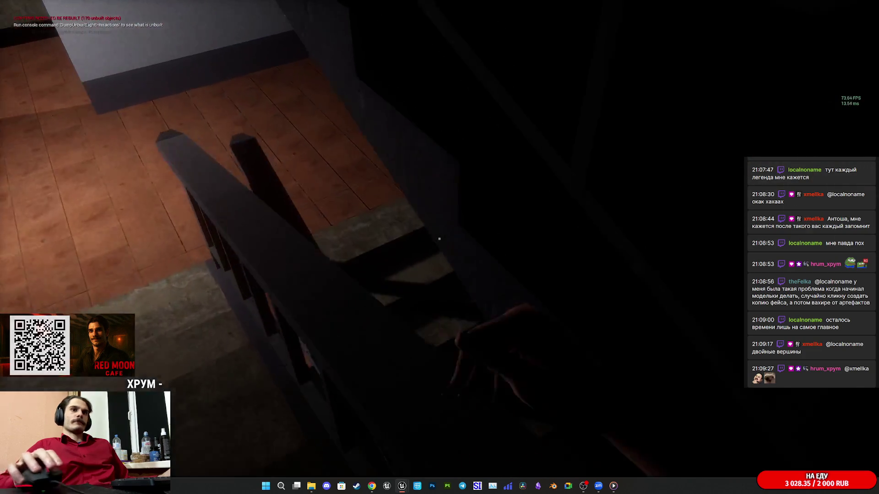
key(w)
key(w)
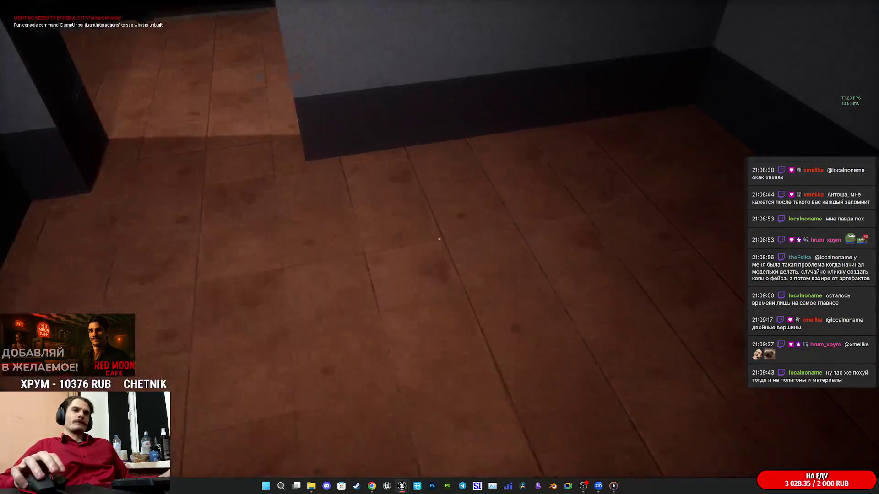
key(w)
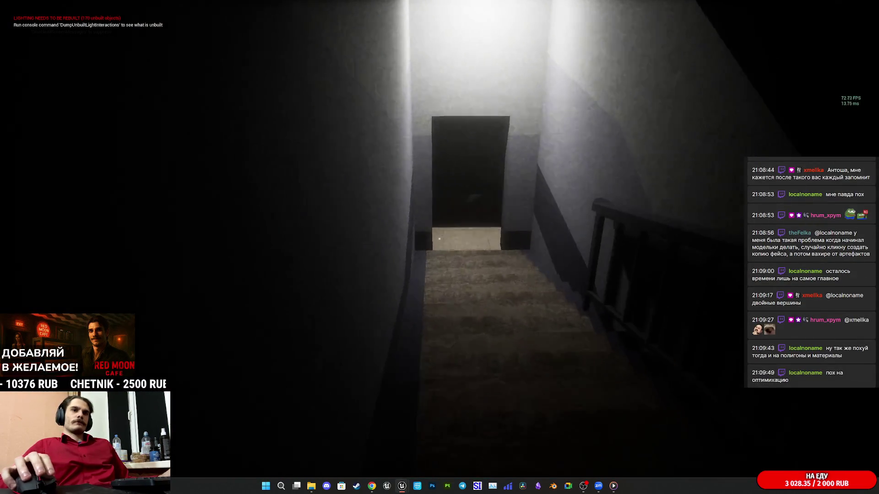
key(w)
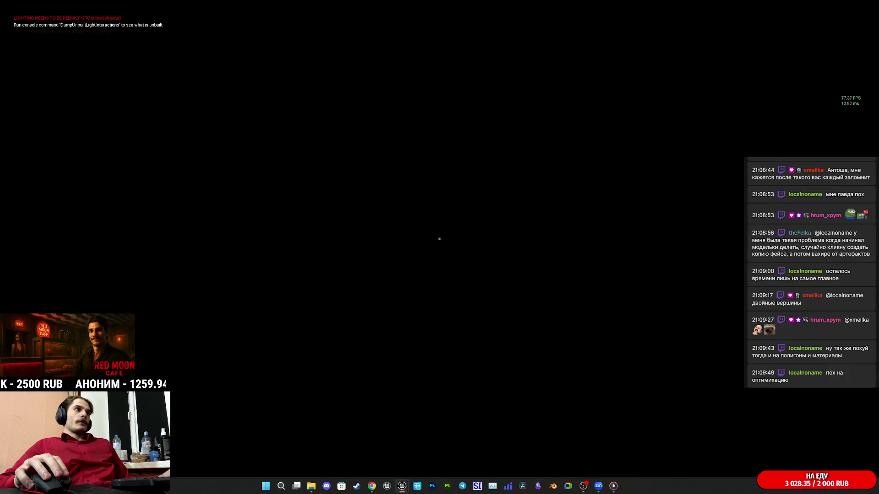
key(w)
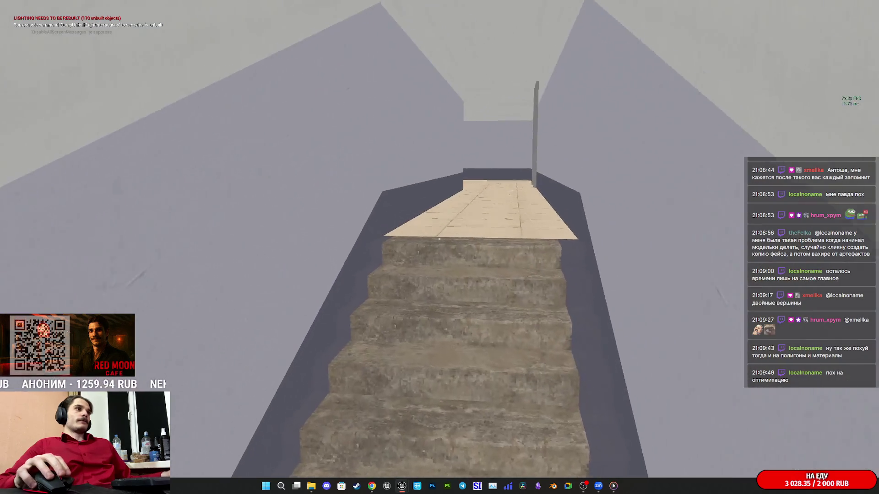
Step: Walk along the corridor to the elevator doorway, then eject to the editor with F8
key(w)
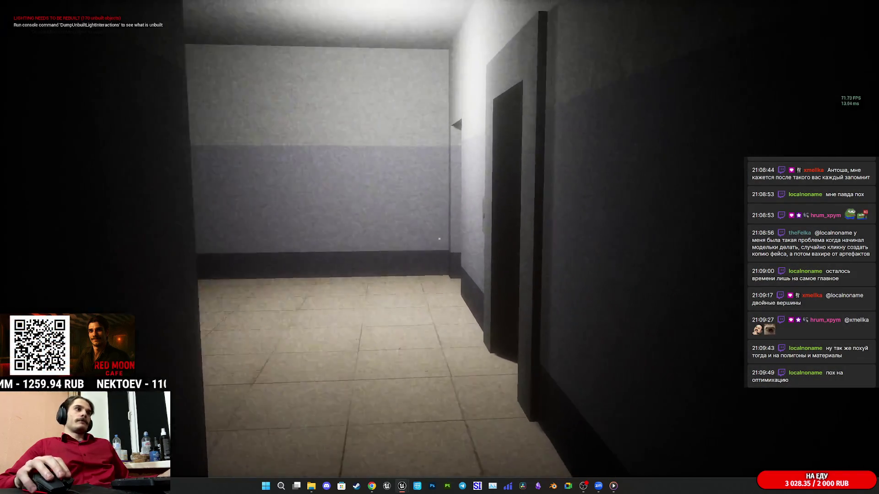
key(w)
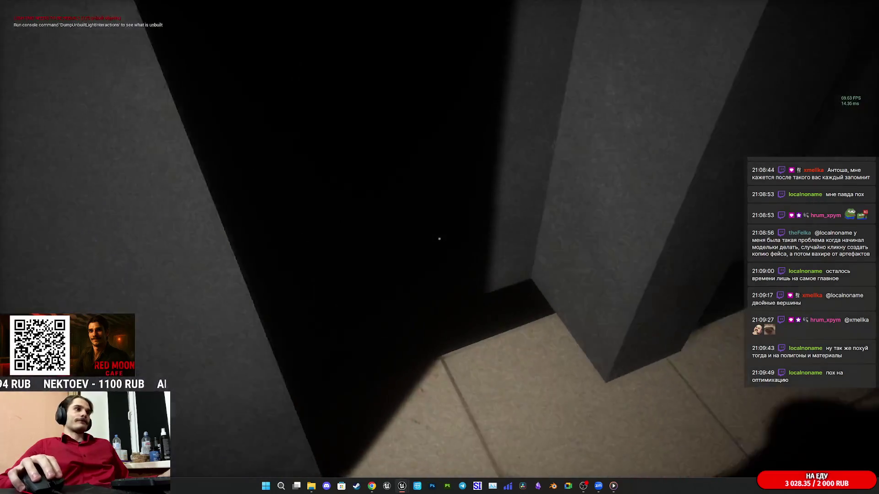
key(w)
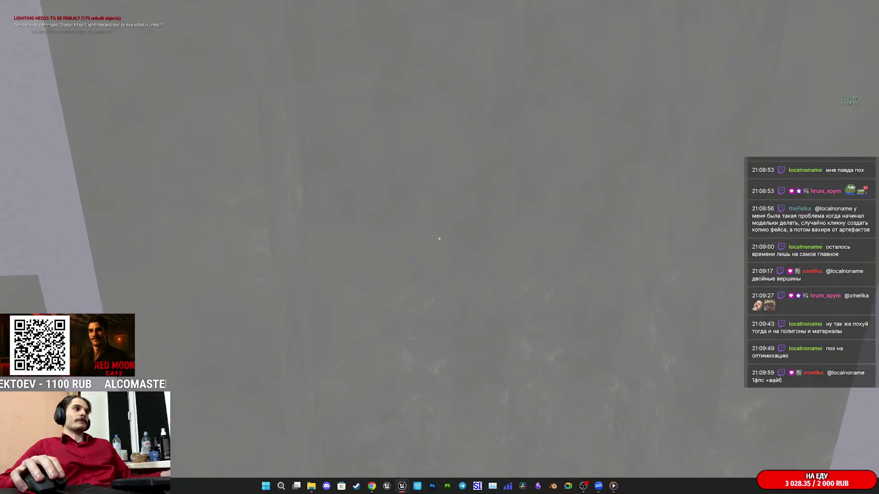
key(w)
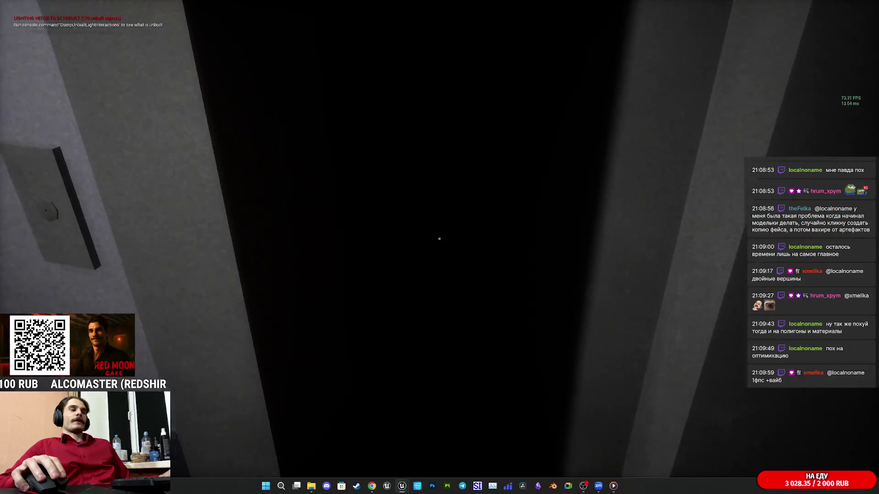
key(w)
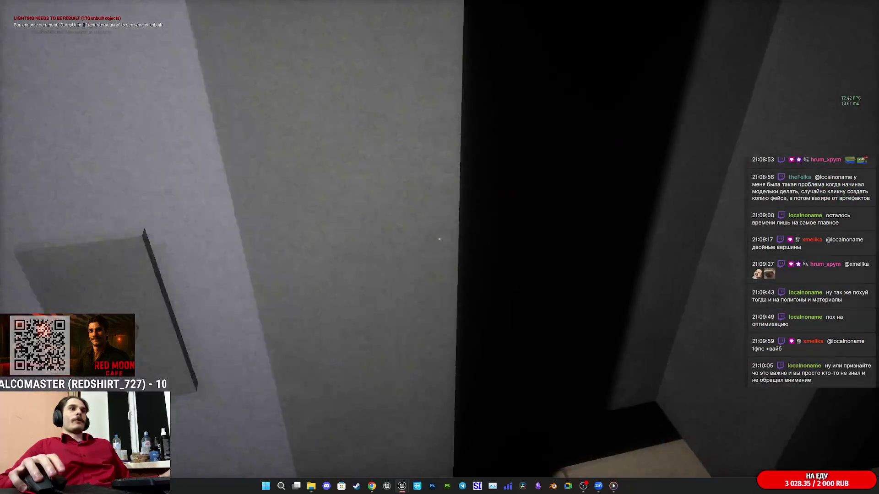
key(w)
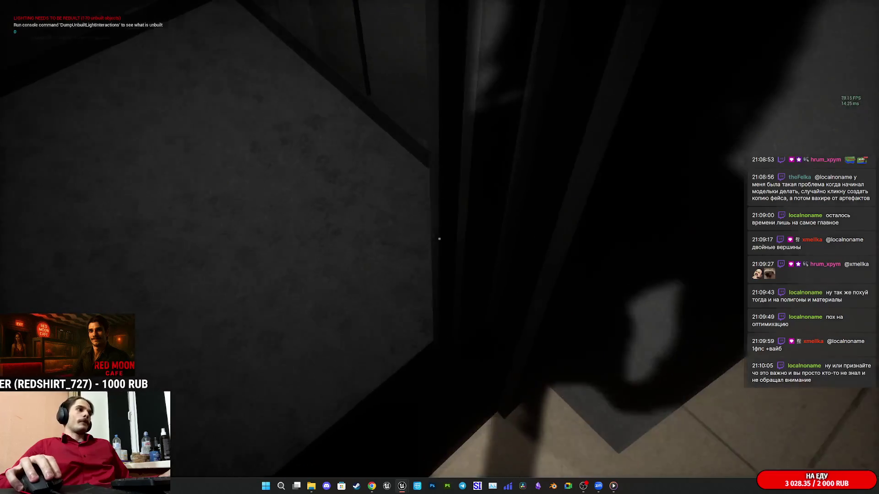
key(w)
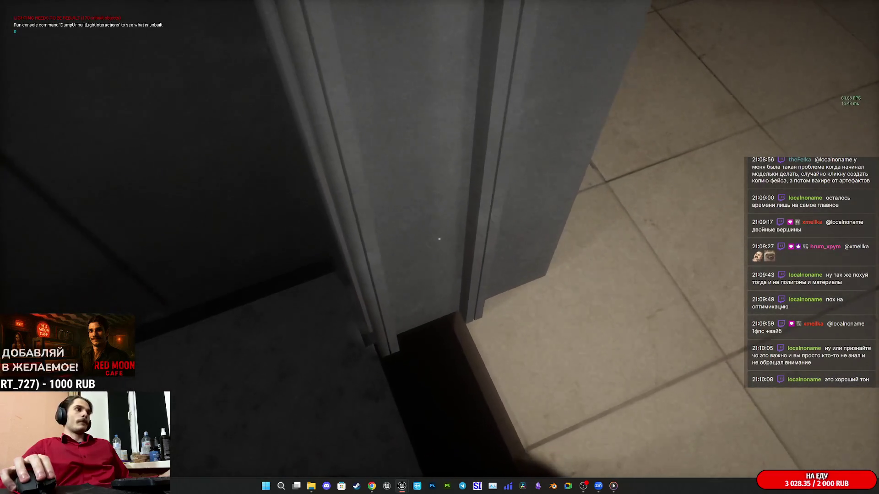
key(w)
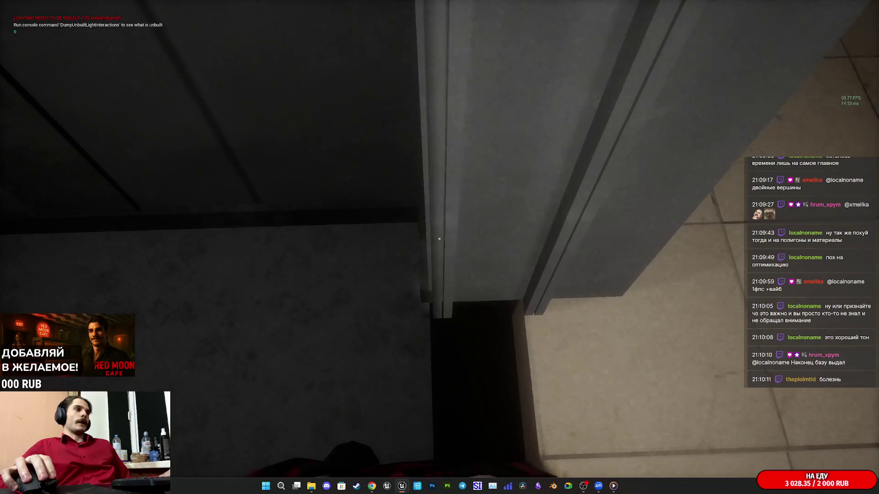
key(F8)
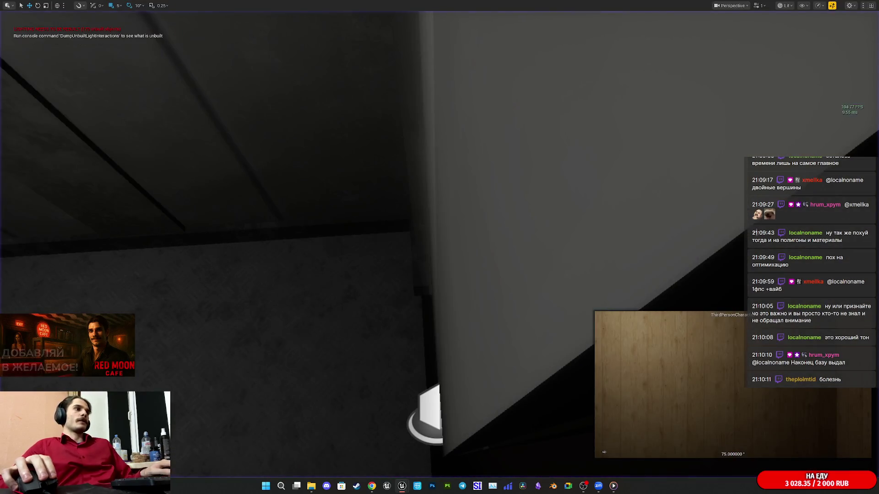
Step: Return to Elevator_BP and pan the Event Graph to the Open Door timeline node
key(F11)
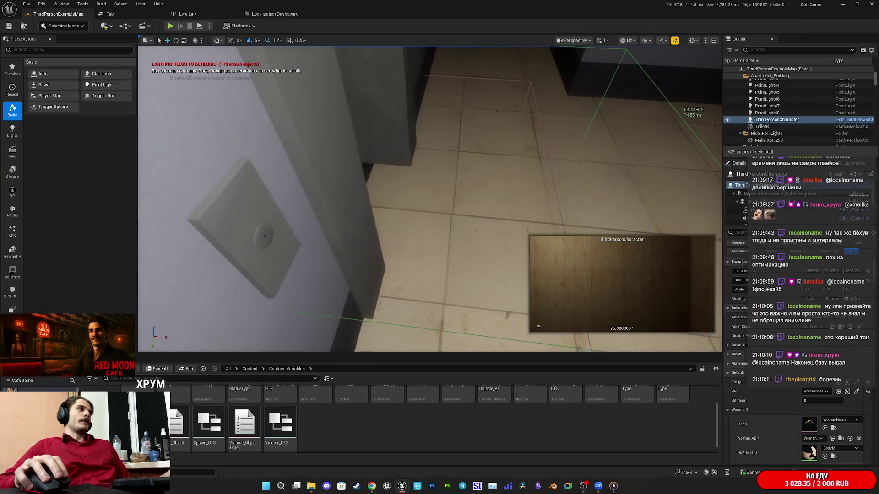
drag(649, 196, 650, 196)
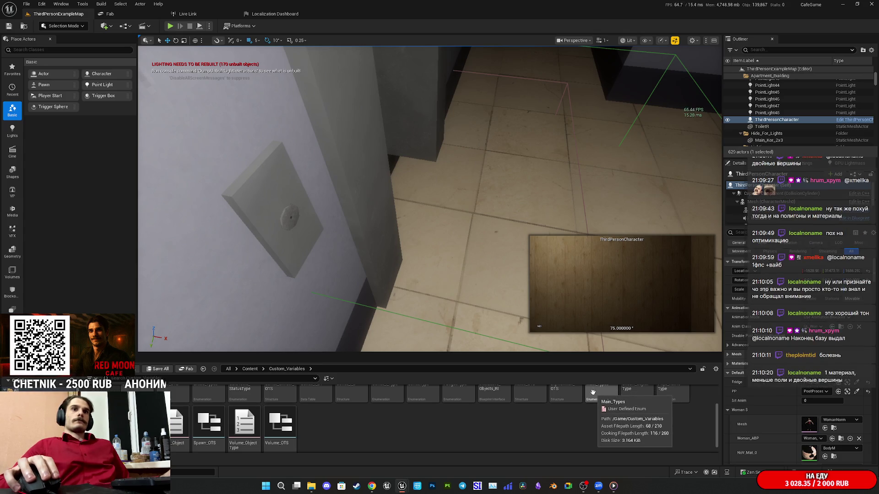
mouse_move(402, 486)
click(439, 456)
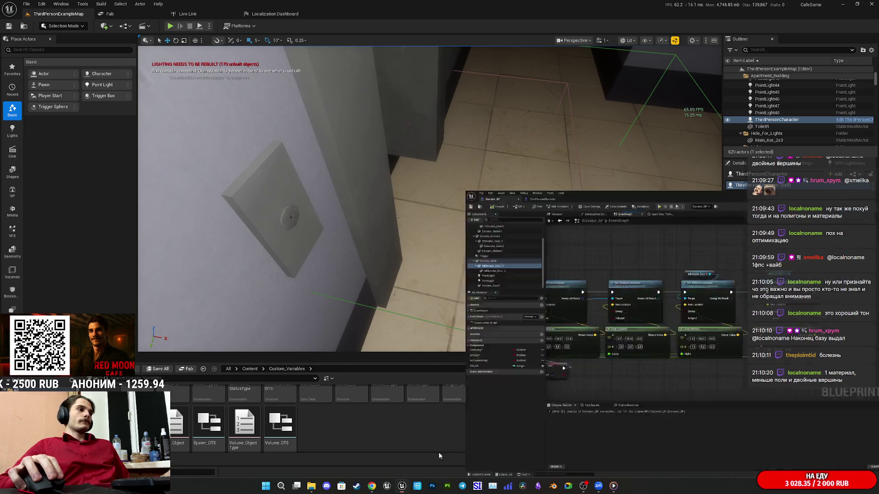
drag(557, 313, 640, 318)
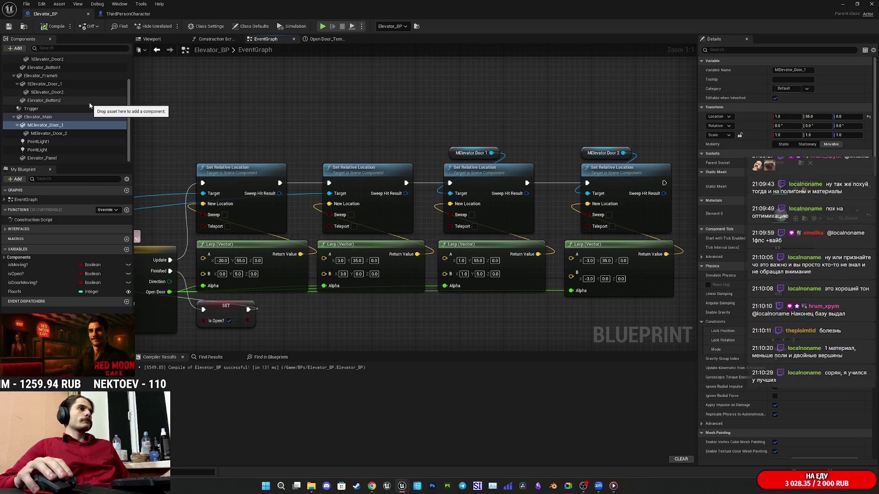
drag(302, 137, 401, 135)
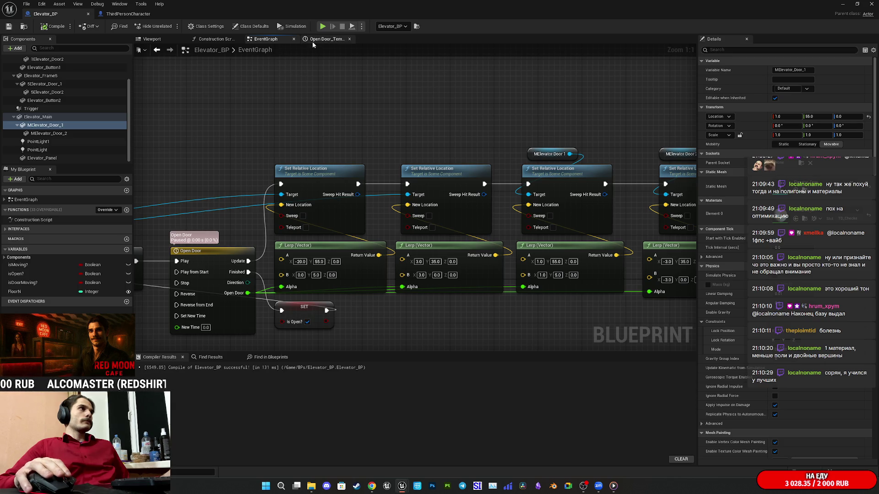
click(153, 39)
Step: Select 5Elevator_Door_1 in Components and focus on it, showing location -20.0, 55.0, 0.0
drag(441, 222, 380, 253)
scroll(57, 151, up, 3)
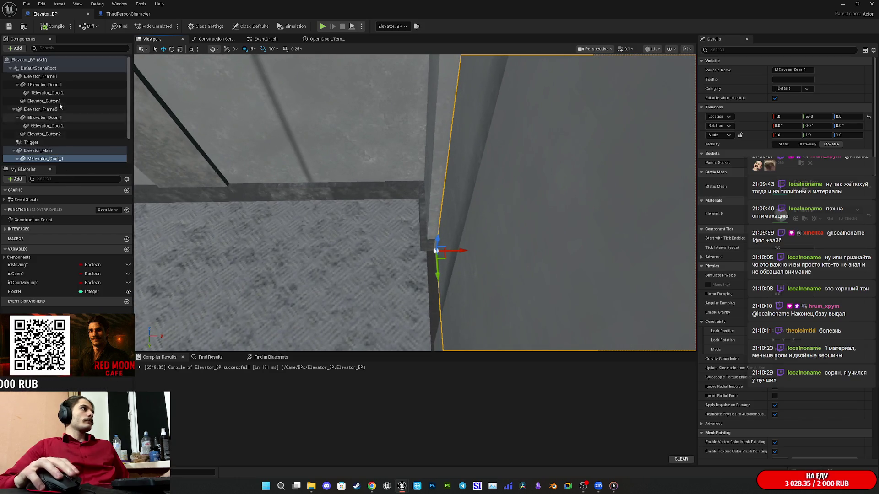
click(59, 86)
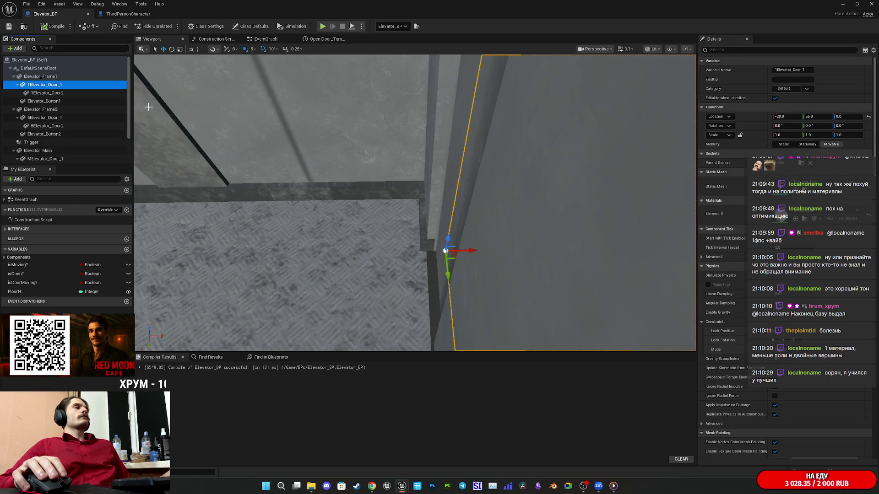
click(46, 118)
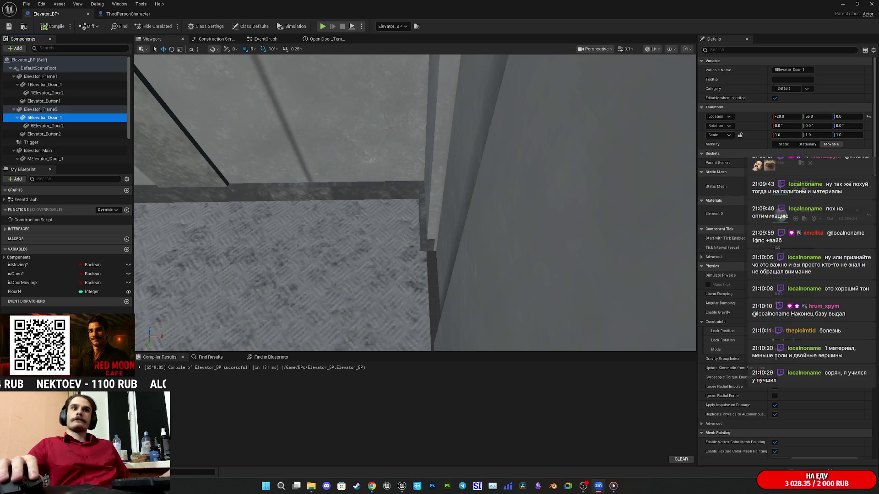
key(f)
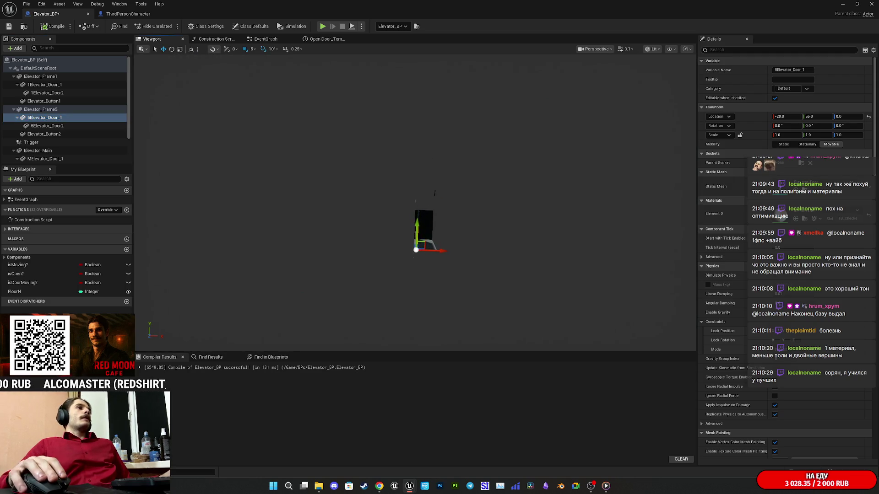
scroll(415, 201, up, 10)
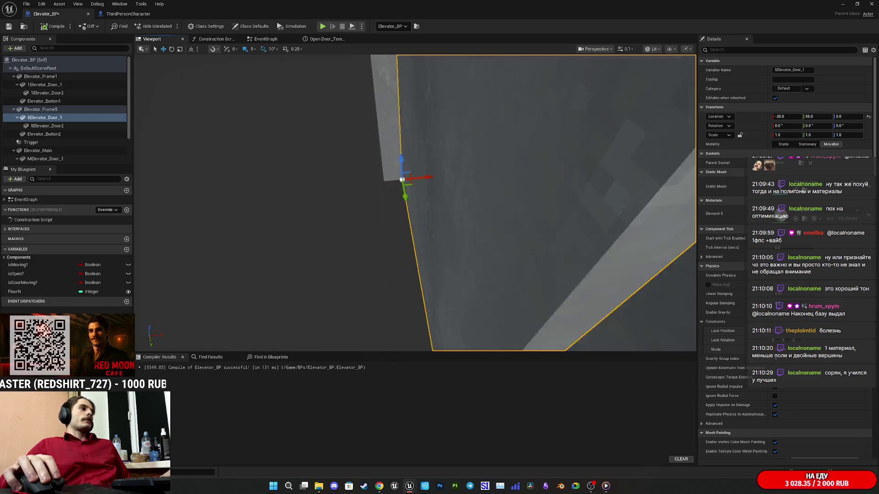
mouse_move(415, 201)
mouse_down()
mouse_move(389, 192)
mouse_move(412, 206)
mouse_move(400, 202)
mouse_move(407, 194)
mouse_move(391, 213)
mouse_up()
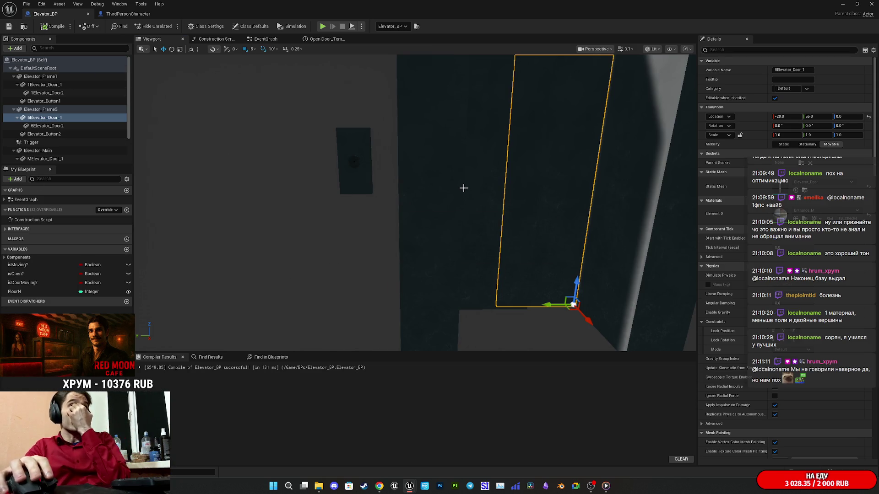
Step: Set the first Lerp's B X value to -20 in the Event Graph
click(266, 39)
mouse_move(369, 179)
mouse_down()
mouse_move(455, 95)
mouse_move(459, 75)
mouse_move(379, 112)
mouse_up()
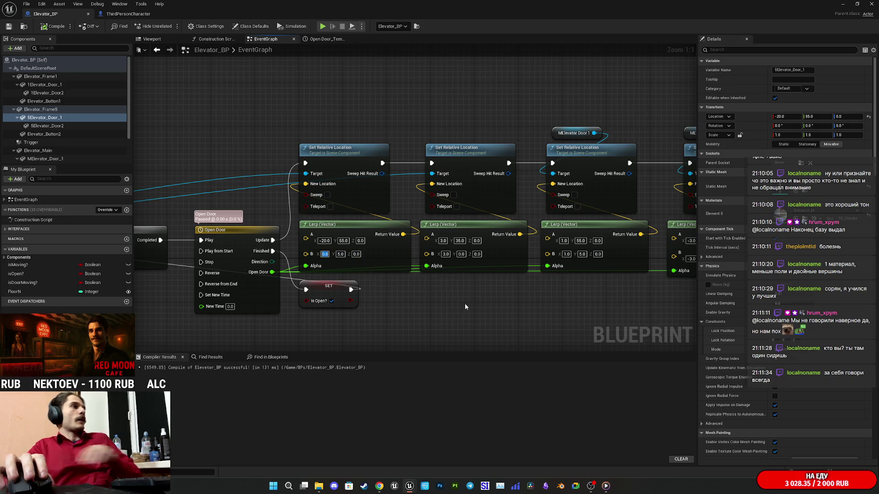
text(-20)
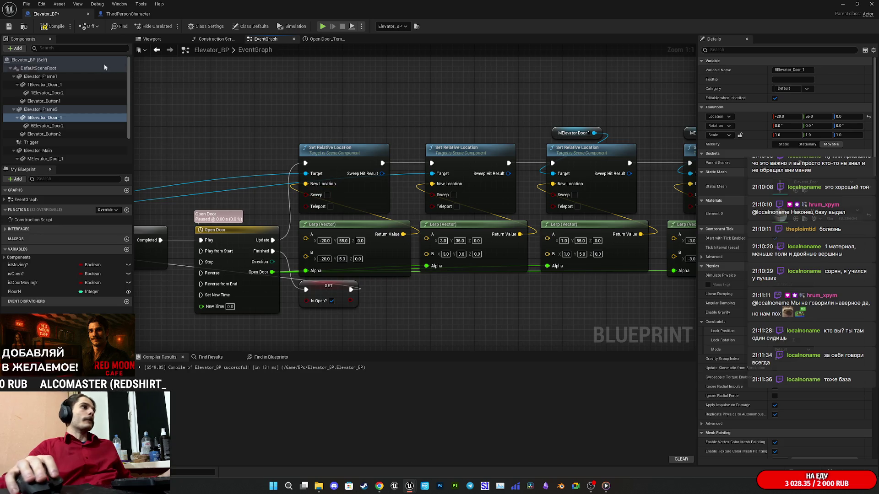
Step: Play the level again and walk through the lit room and up the stairs to the landing
click(840, 4)
click(170, 26)
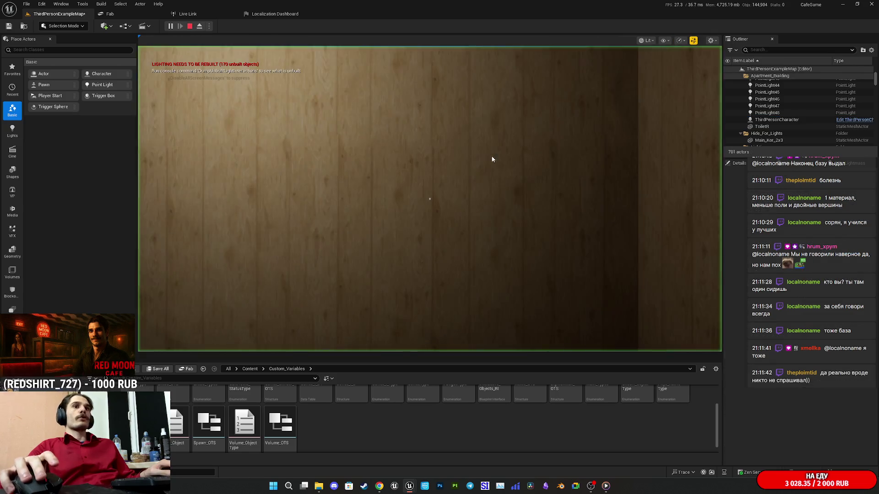
key(F11)
key(w)
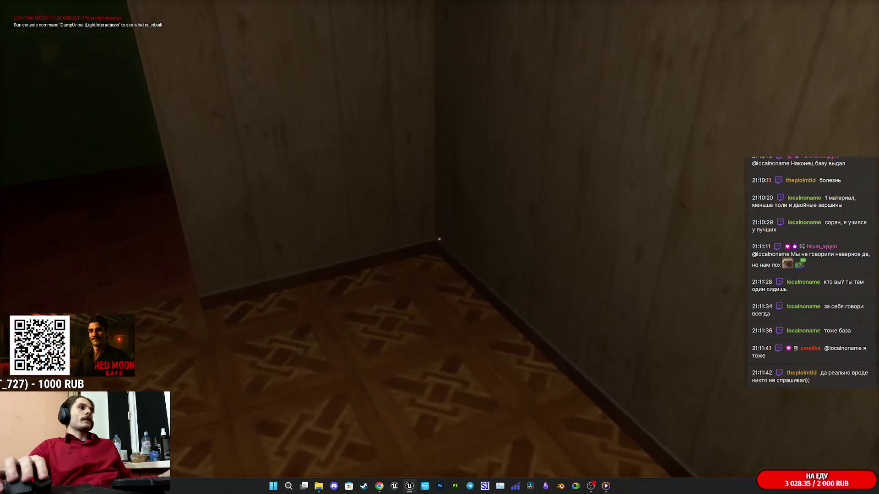
key(w)
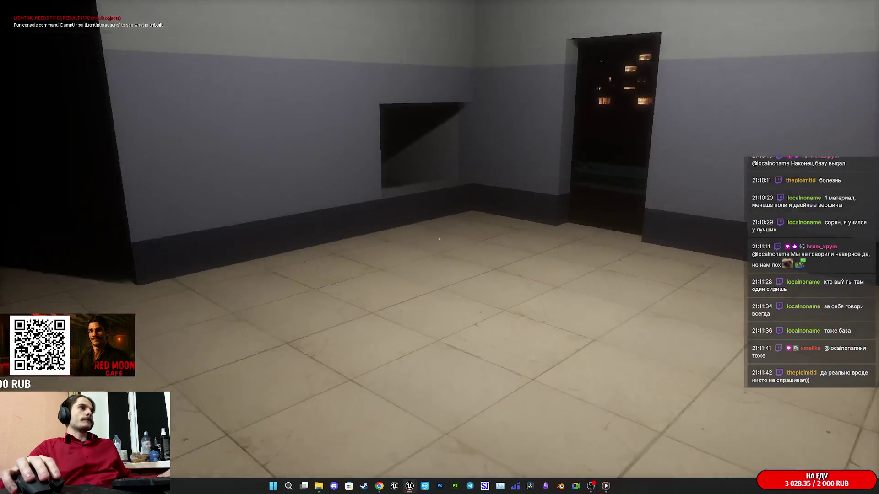
key(w)
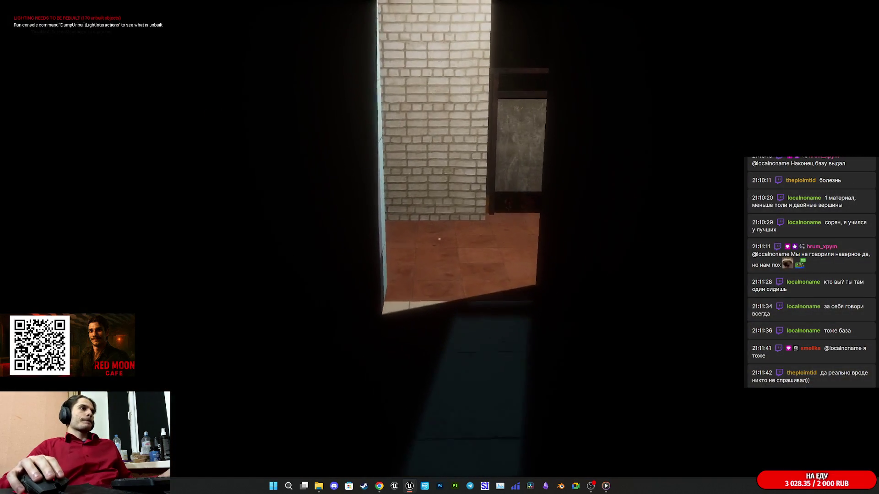
key(w)
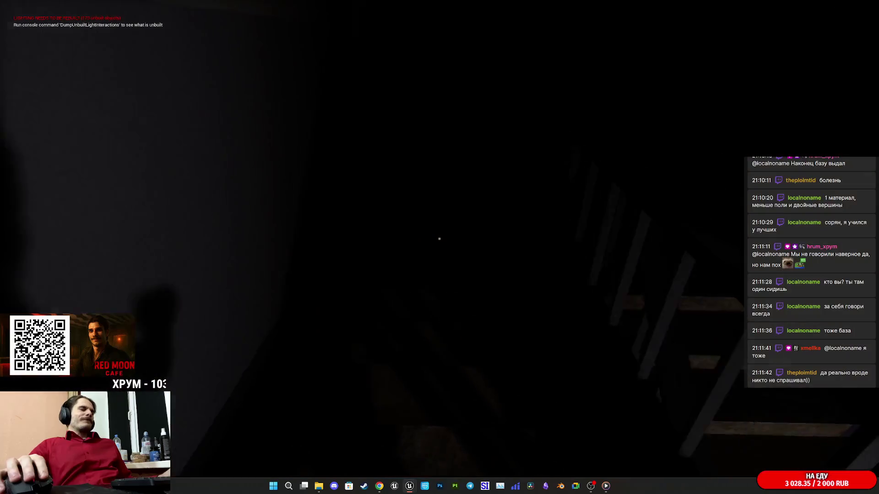
key(w)
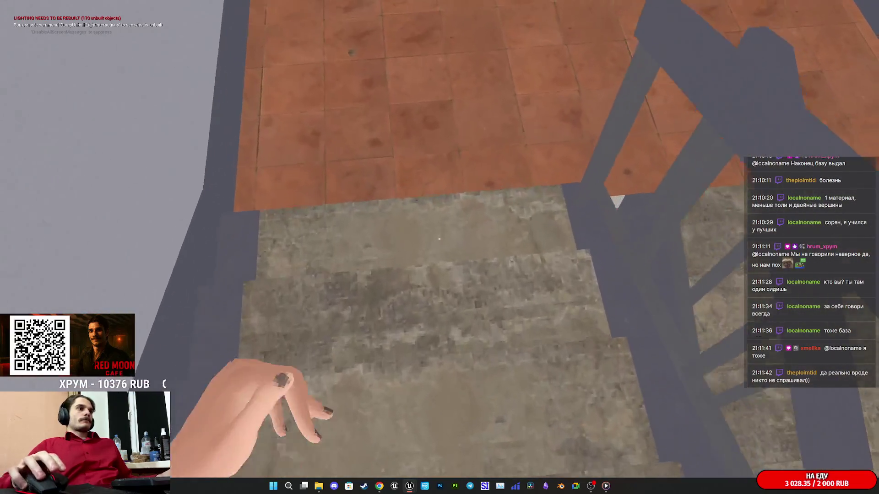
key(w)
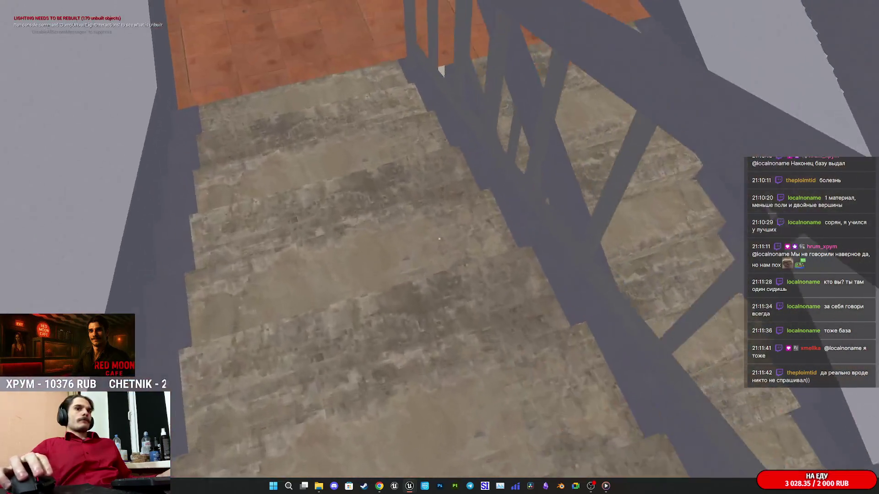
key(w)
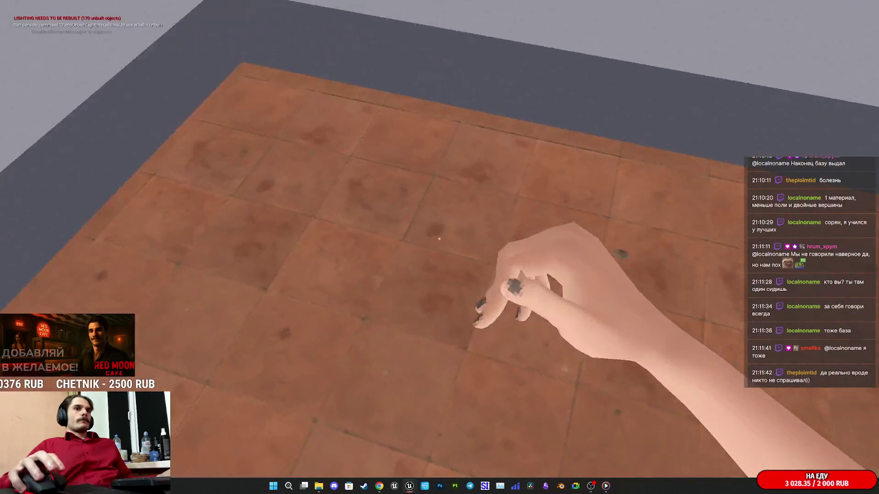
key(w)
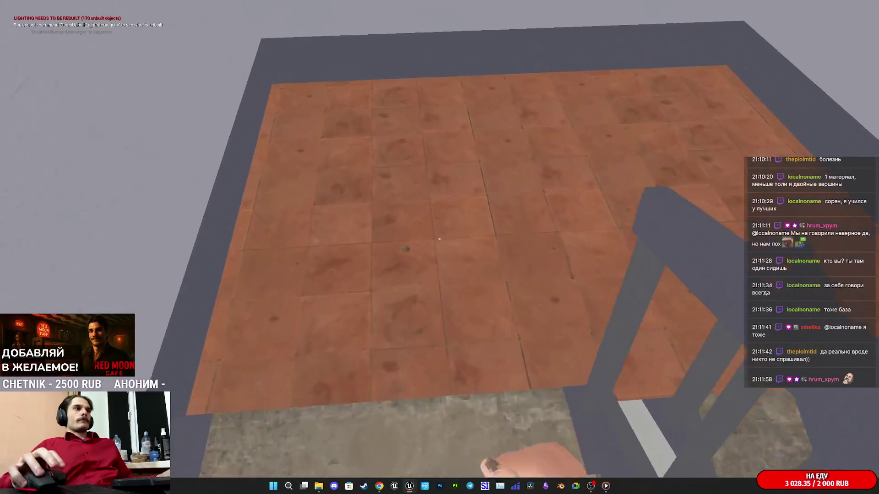
key(w)
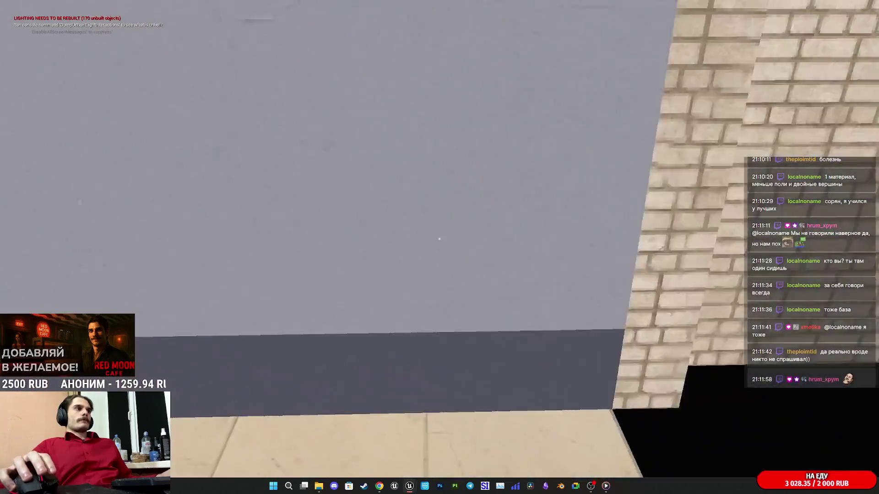
Step: Switch back to lit rendering and walk into the elevator
key(F3)
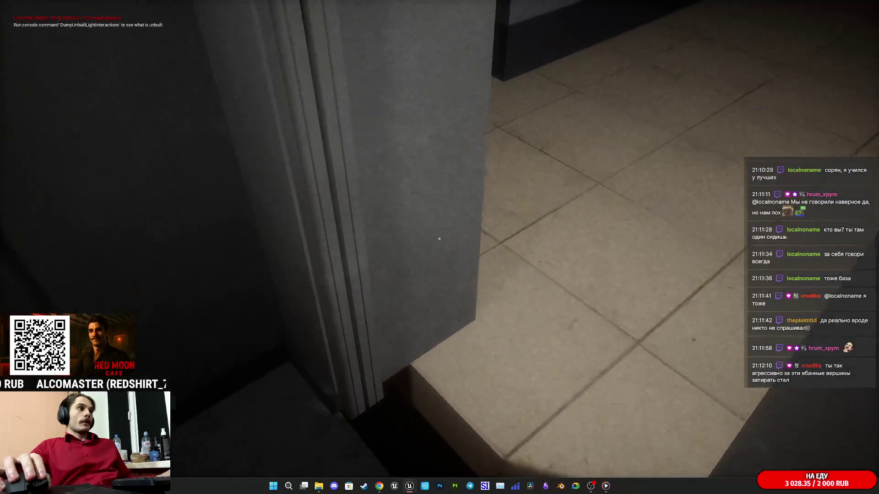
key(w)
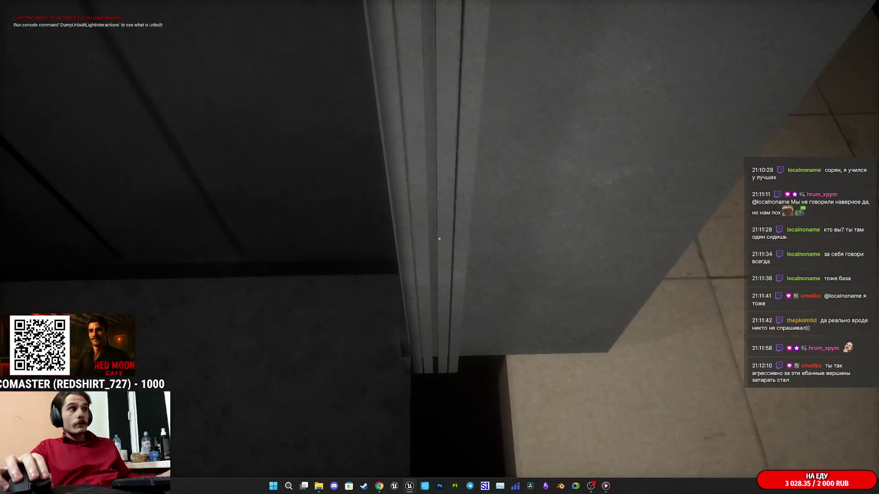
key(w)
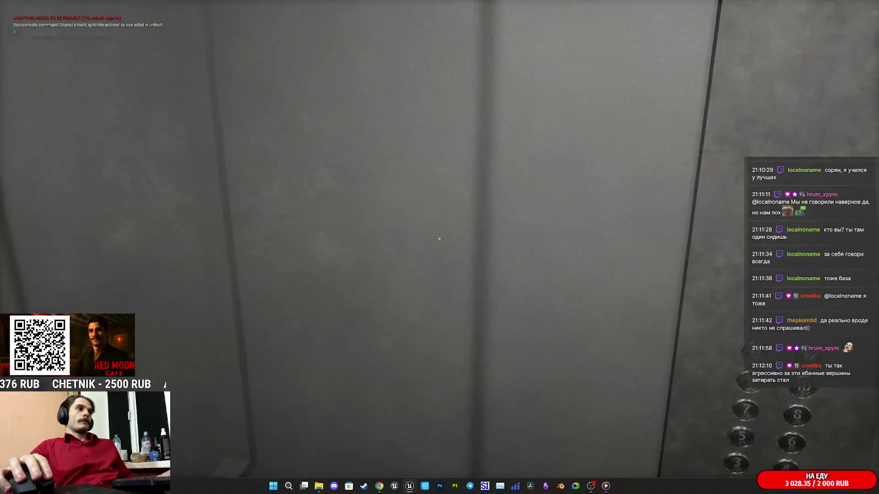
Step: Stop play, save the ThirdPersonExampleMap level, and bring Elevator_BP forward
key(F8)
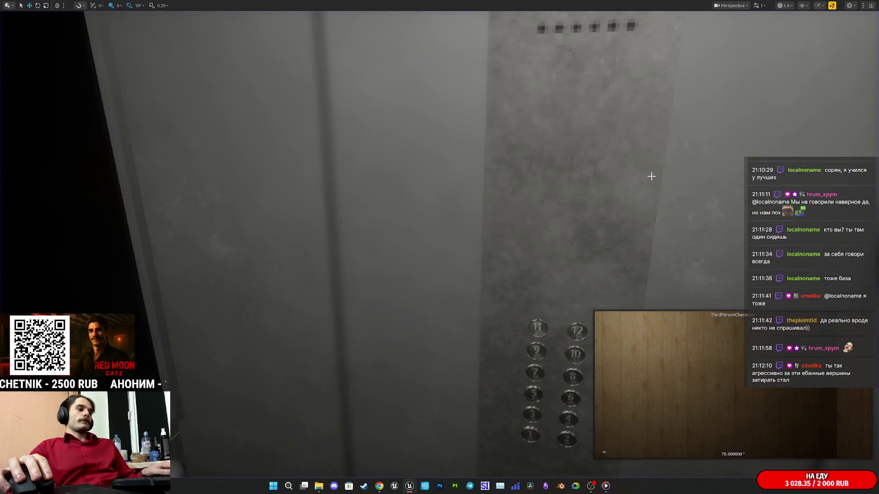
key(F11)
click(159, 370)
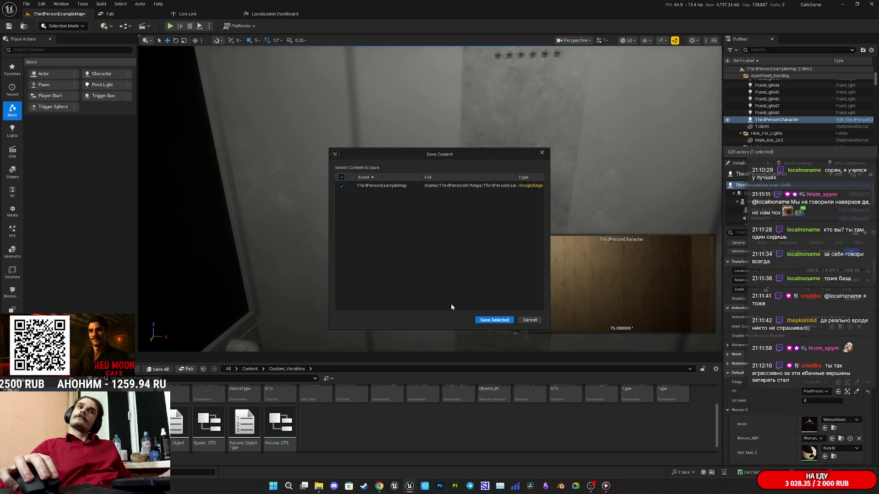
click(493, 322)
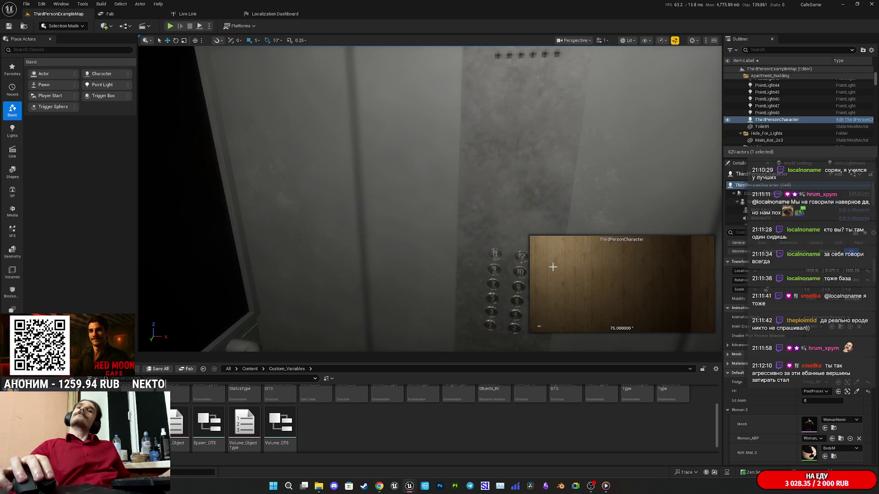
mouse_move(410, 485)
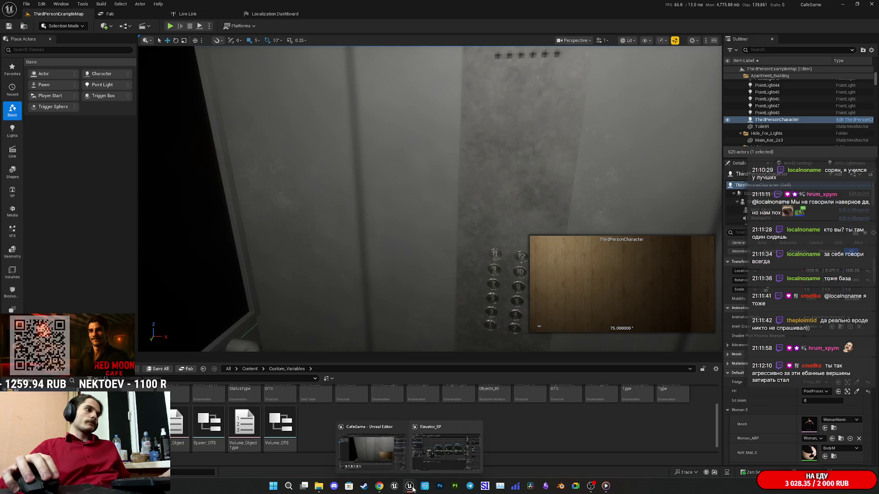
click(440, 459)
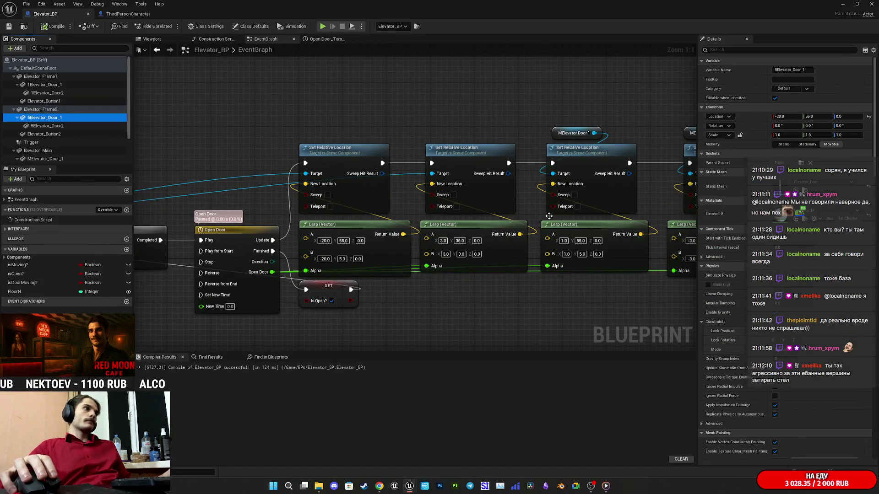
Step: Add a Cast To ThirdPersonCharacter node from End Overlap's Other Actor pin
scroll(446, 205, down, 5)
scroll(460, 256, up, 5)
drag(494, 247, 543, 191)
drag(367, 292, 397, 287)
text(cast thi)
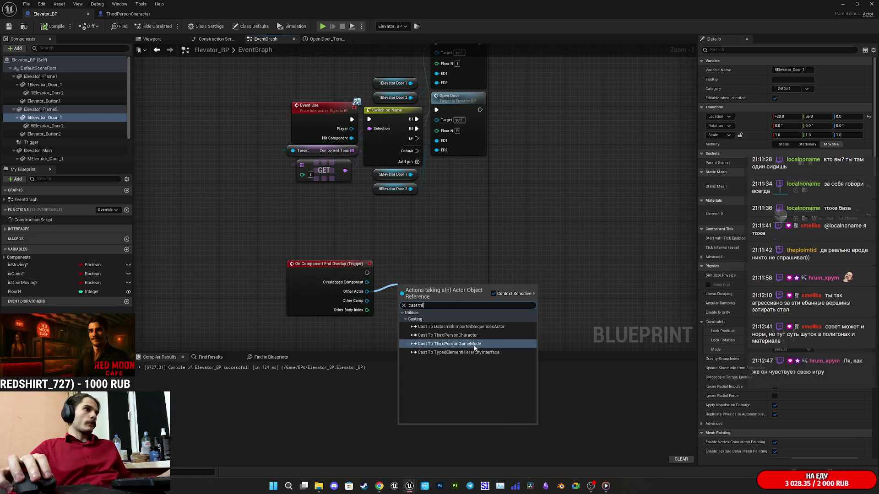
click(453, 335)
Step: Place an Is Open? getter near the cast node
drag(479, 235, 410, 209)
mouse_move(38, 273)
mouse_down()
mouse_move(295, 215)
mouse_move(320, 224)
mouse_move(355, 286)
mouse_up()
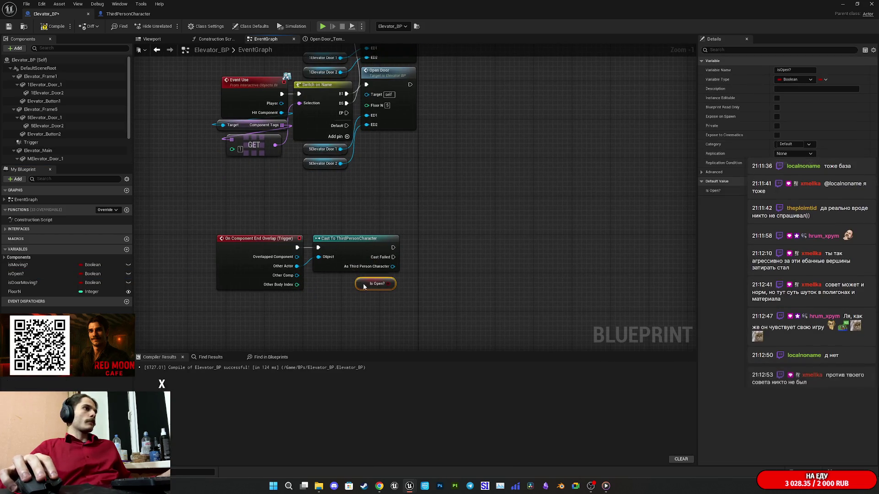
mouse_move(423, 281)
mouse_down()
mouse_move(384, 277)
mouse_move(326, 294)
mouse_move(350, 293)
mouse_move(355, 267)
mouse_up()
scroll(384, 277, up, 1)
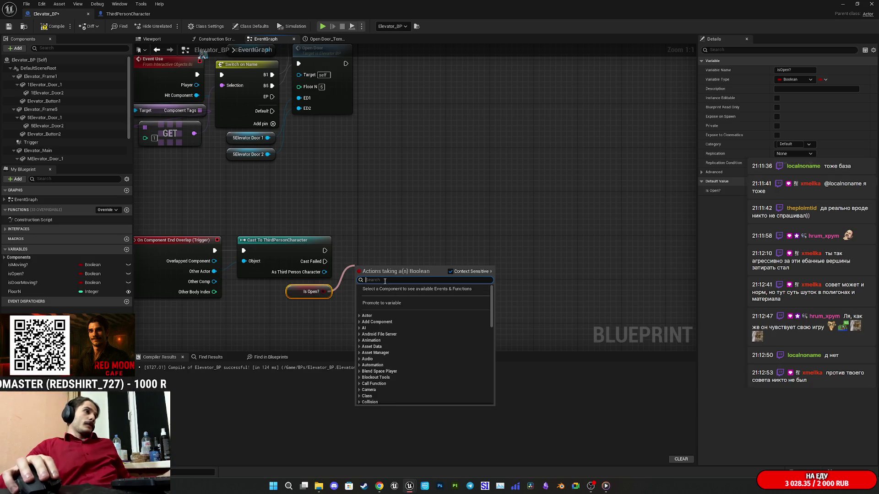
Step: Add a Boolean variable named In Trigger?, then compile and save Elevator_BP
key(Escape)
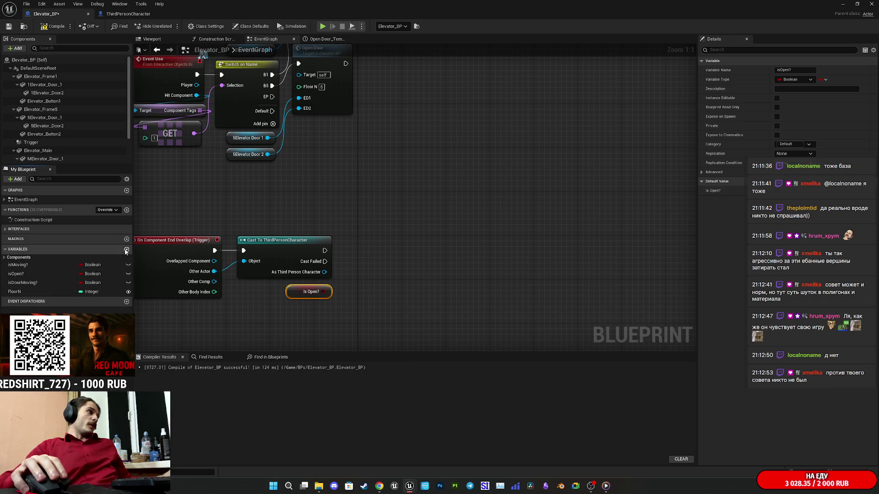
click(103, 250)
click(103, 251)
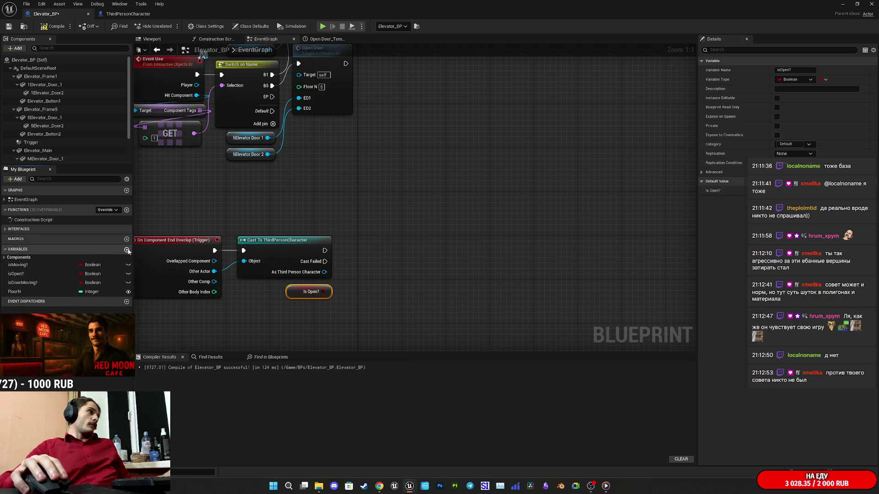
click(126, 249)
click(103, 301)
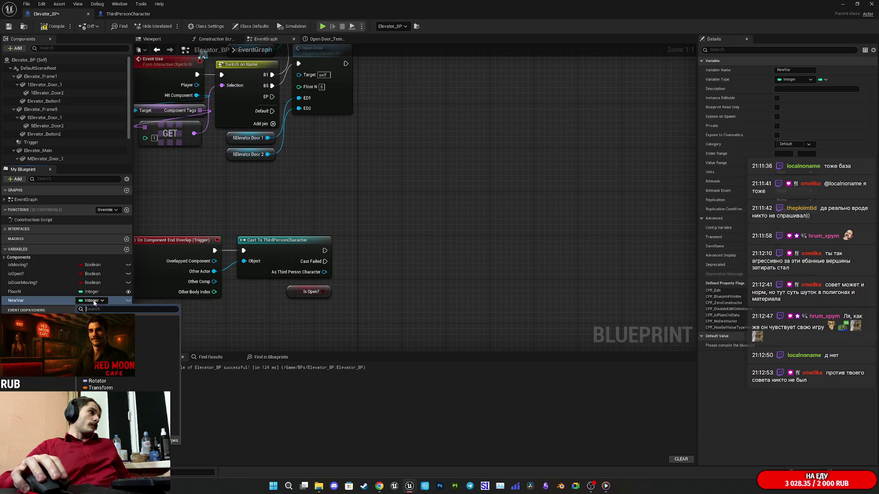
click(110, 319)
double_click(17, 301)
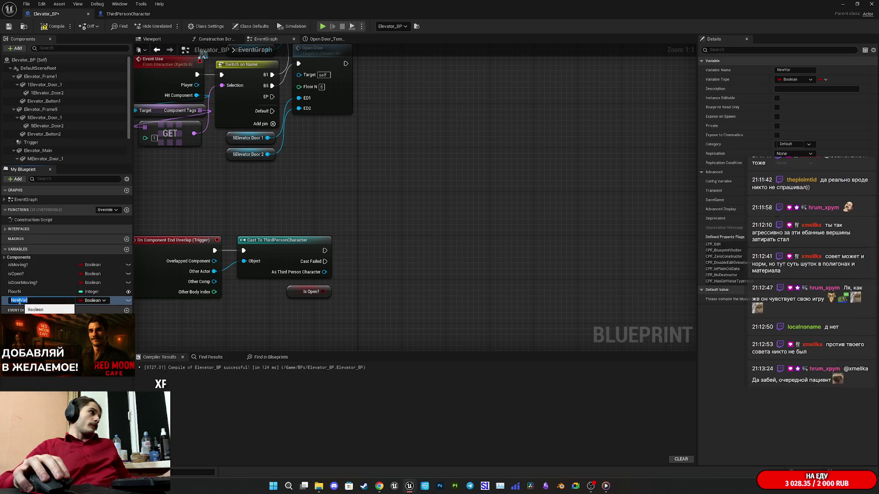
text(I)
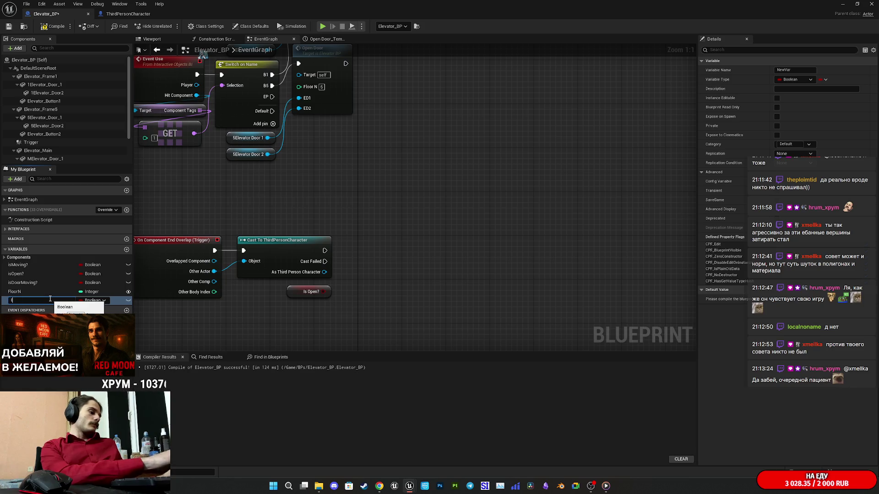
text(n)
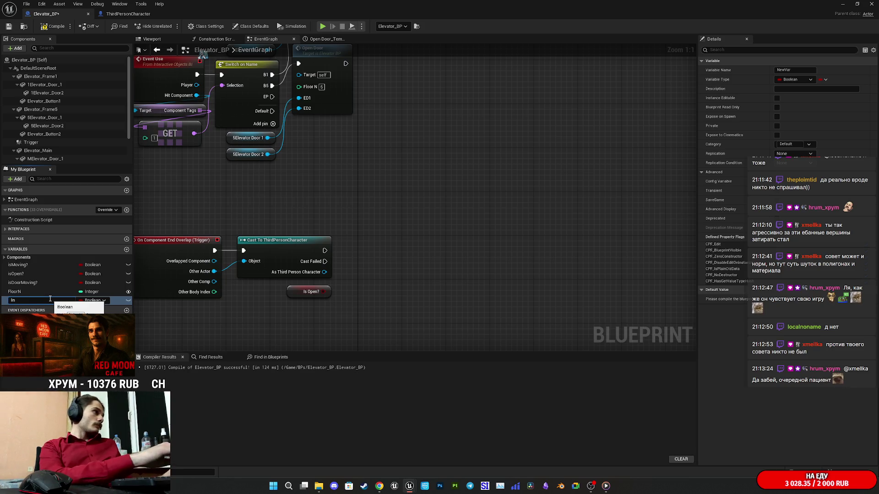
text( Trigger?)
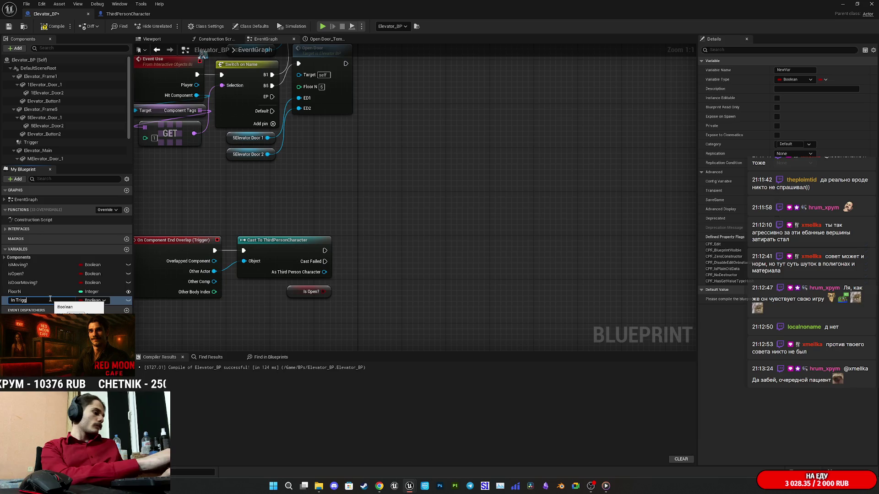
key(Return)
click(50, 299)
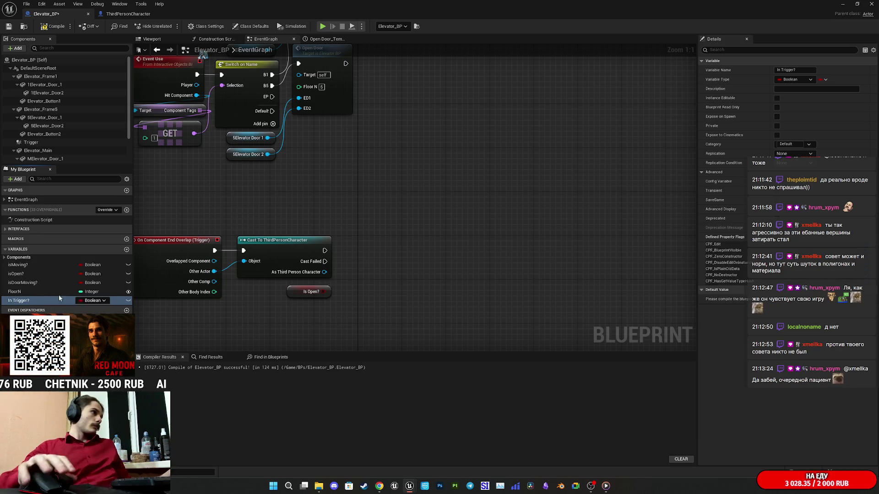
click(50, 30)
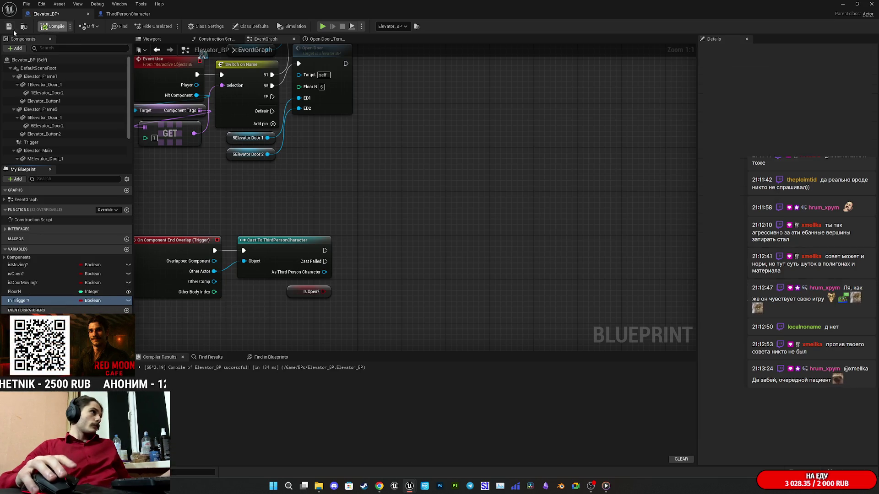
click(8, 27)
Step: Place a SET In Trigger? node beside the End Overlap cast
drag(198, 243, 209, 277)
mouse_move(77, 300)
mouse_down()
mouse_move(334, 293)
mouse_move(382, 280)
mouse_move(428, 200)
mouse_move(388, 218)
mouse_up()
mouse_move(449, 234)
mouse_down()
mouse_move(551, 245)
mouse_move(524, 287)
mouse_move(437, 307)
mouse_up()
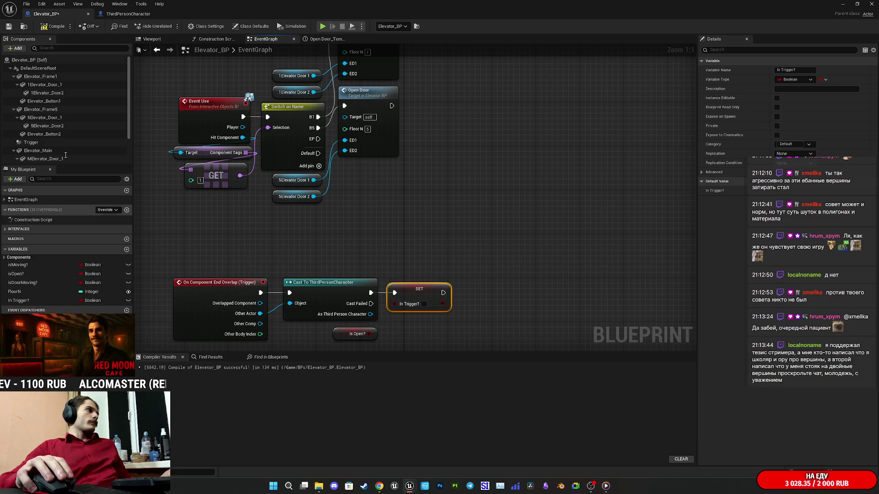
click(46, 143)
scroll(758, 267, down, 5)
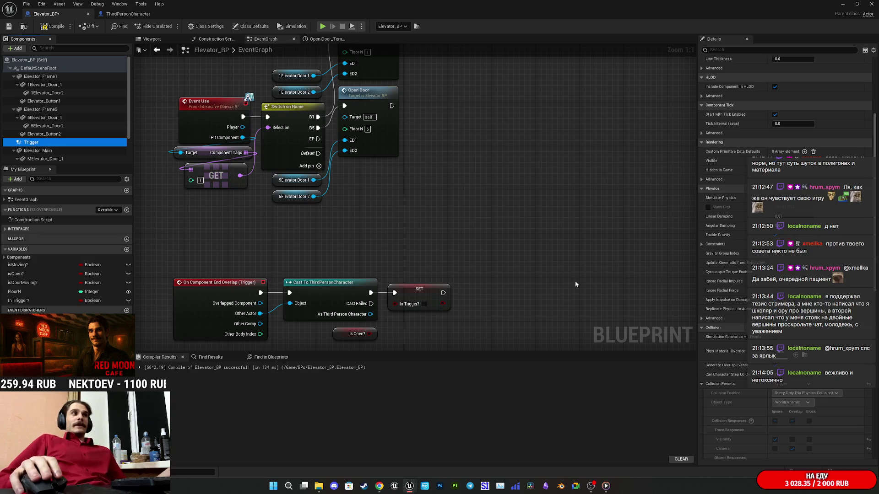
Step: Chain SET In Trigger? (unticked) after the cast, then compile and save
drag(550, 248, 561, 243)
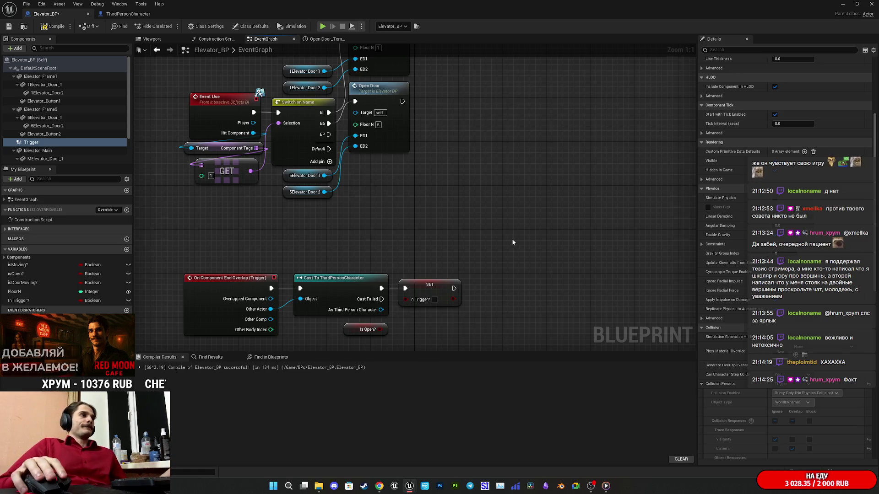
drag(465, 282, 425, 249)
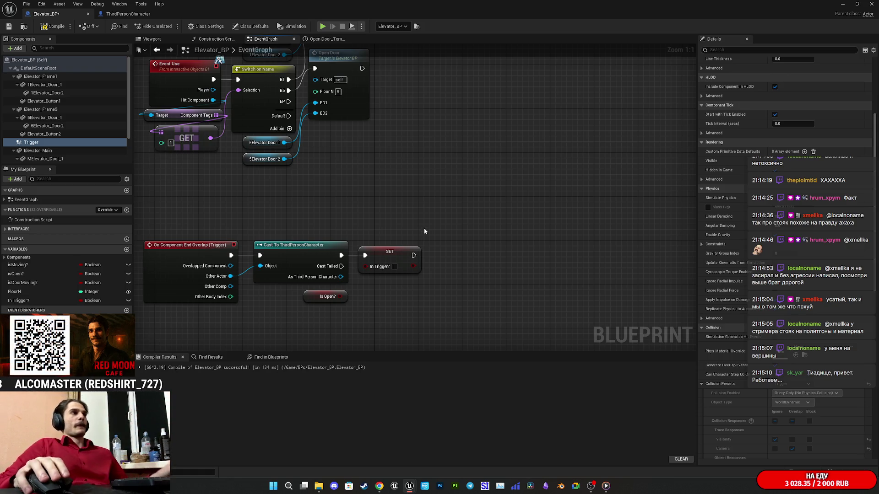
mouse_move(257, 248)
mouse_down()
mouse_move(320, 236)
mouse_move(276, 244)
mouse_up()
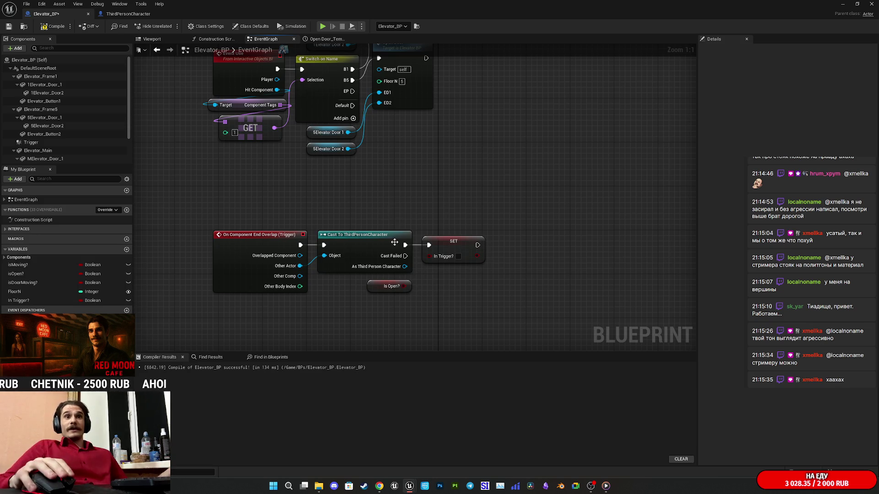
drag(448, 223, 379, 220)
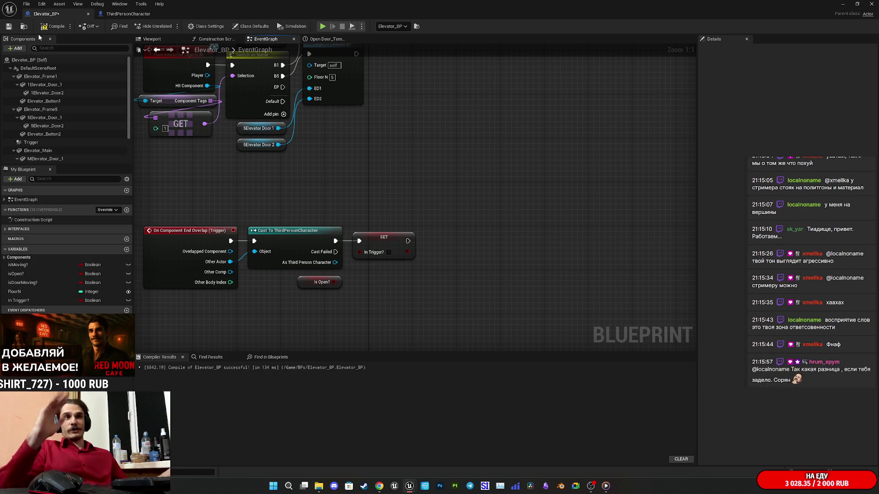
click(57, 26)
key(ctrl+s)
drag(415, 169, 522, 160)
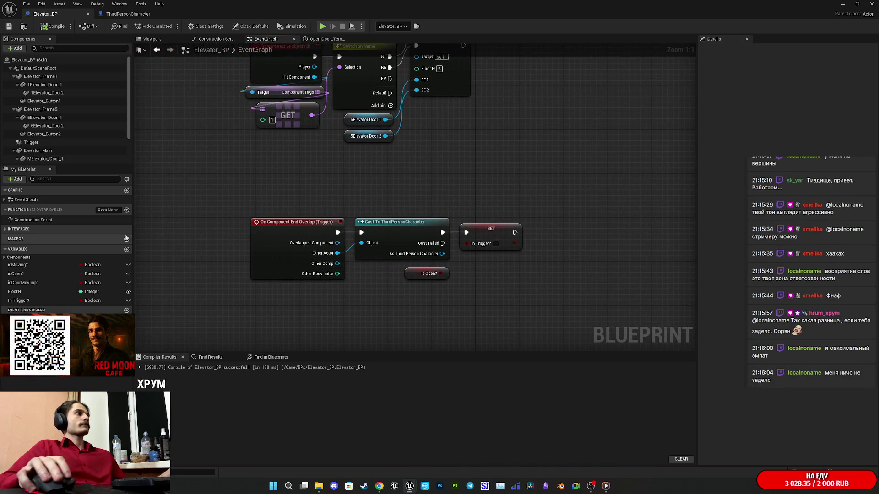
click(31, 142)
Step: Add an On Component Begin Overlap event for Trigger, wired into a copied Cast To ThirdPersonCharacter node
scroll(732, 339, down, 5)
scroll(732, 339, down, 3)
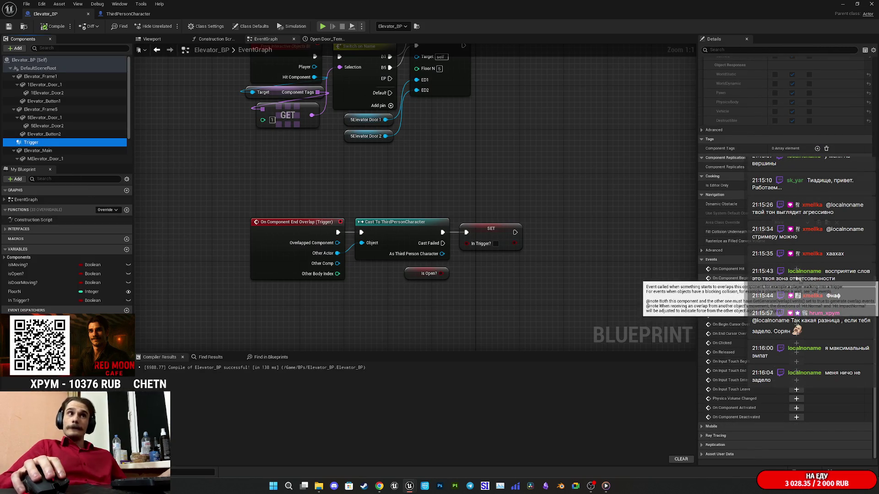
click(797, 279)
click(432, 110)
key(ctrl+c)
key(ctrl+v)
mouse_move(374, 257)
mouse_down()
mouse_move(432, 284)
mouse_move(374, 277)
mouse_up()
drag(465, 284, 431, 255)
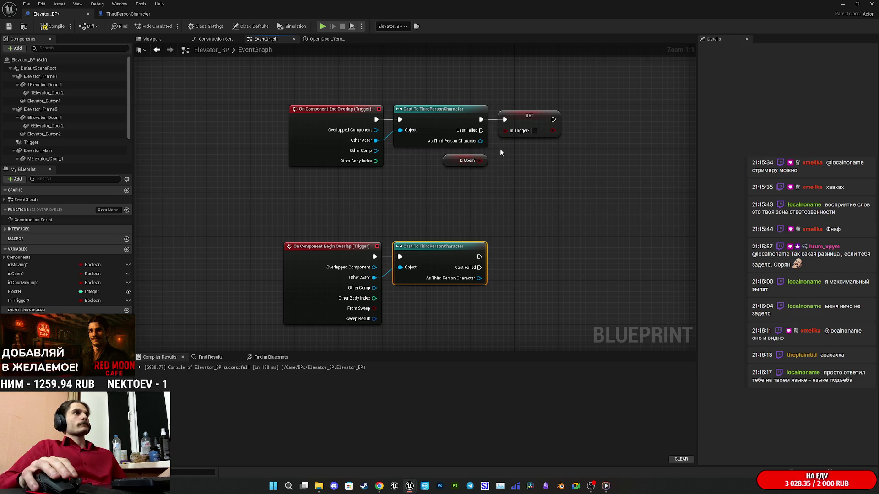
Step: After the cast, set In Trigger? to true, then compile and save the blueprint
click(21, 300)
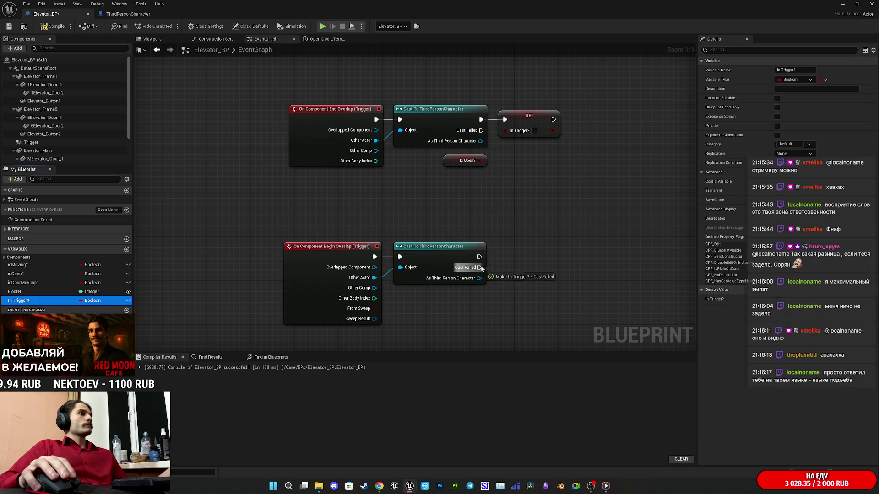
drag(478, 257, 527, 252)
click(556, 268)
click(510, 217)
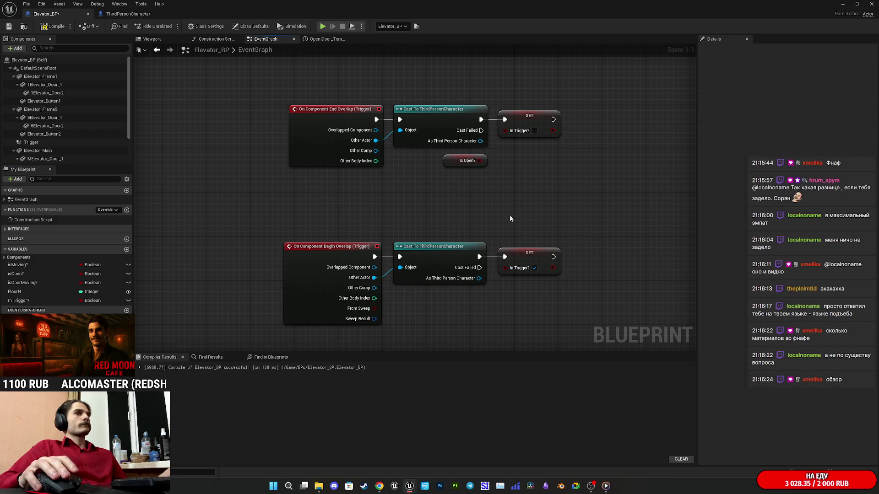
click(54, 26)
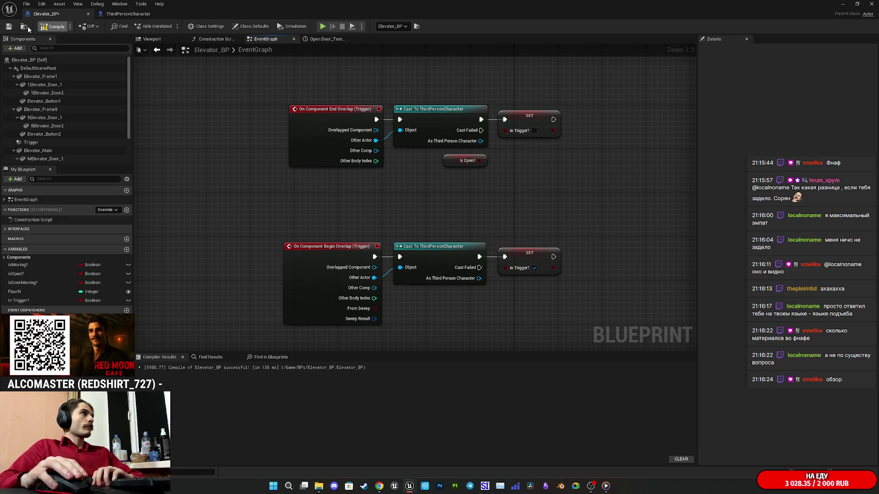
click(10, 29)
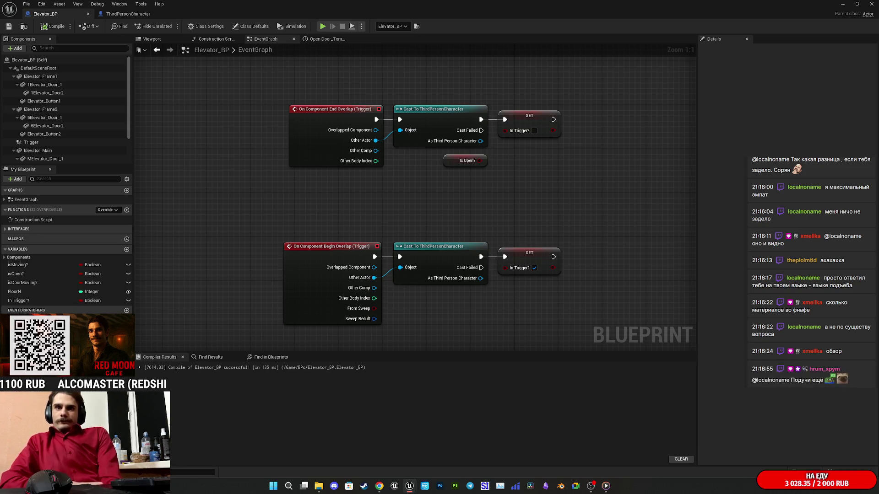
Step: Nudge the Open_Door event and pan across its Is Open? check, Do Once and timeline nodes
drag(543, 213, 449, 237)
mouse_move(359, 172)
mouse_down()
mouse_move(311, 206)
mouse_move(376, 218)
mouse_up()
click(479, 220)
mouse_move(478, 220)
mouse_down()
mouse_move(406, 260)
mouse_move(376, 300)
mouse_move(329, 299)
mouse_move(455, 337)
mouse_move(341, 343)
mouse_move(445, 267)
mouse_move(376, 267)
mouse_move(506, 270)
mouse_up()
click(434, 211)
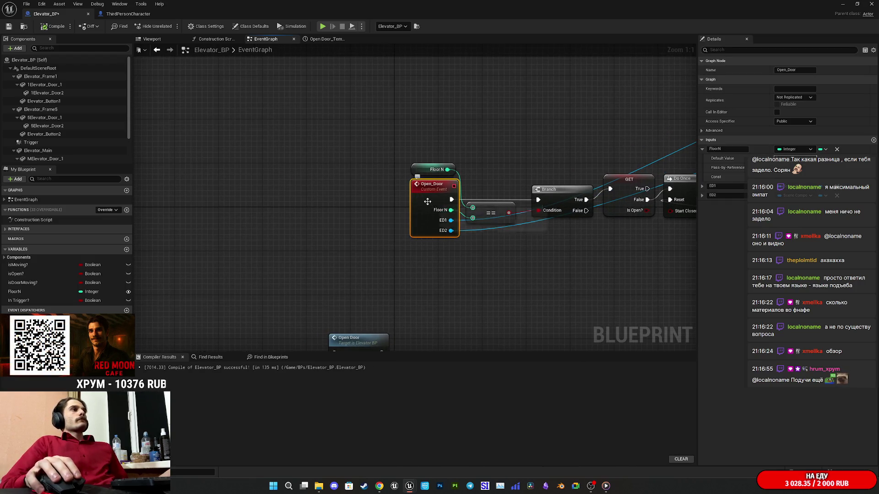
drag(424, 201, 426, 201)
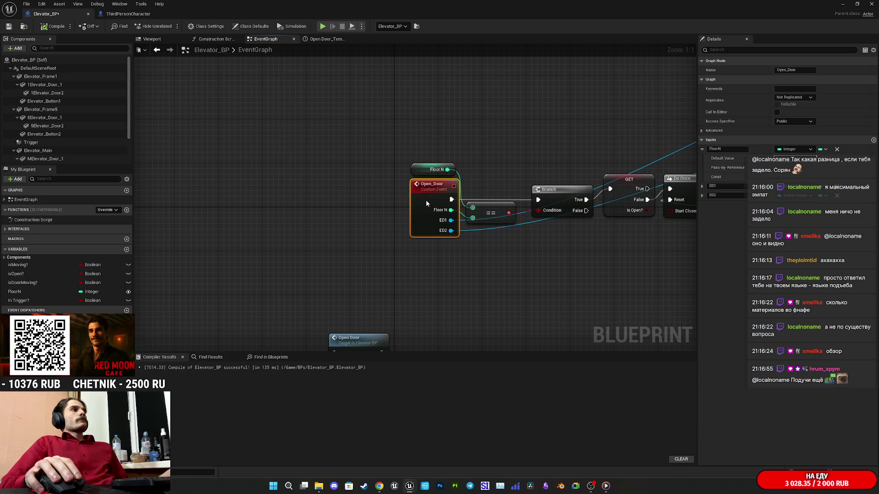
click(509, 255)
mouse_move(510, 254)
mouse_down()
mouse_move(308, 249)
mouse_move(256, 268)
mouse_move(390, 213)
mouse_up()
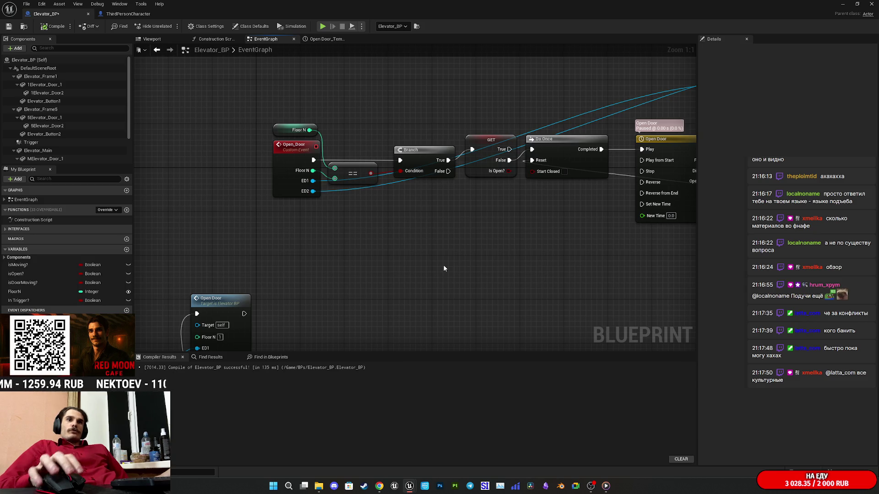
mouse_move(461, 295)
mouse_down()
mouse_move(460, 218)
mouse_move(628, 135)
mouse_up()
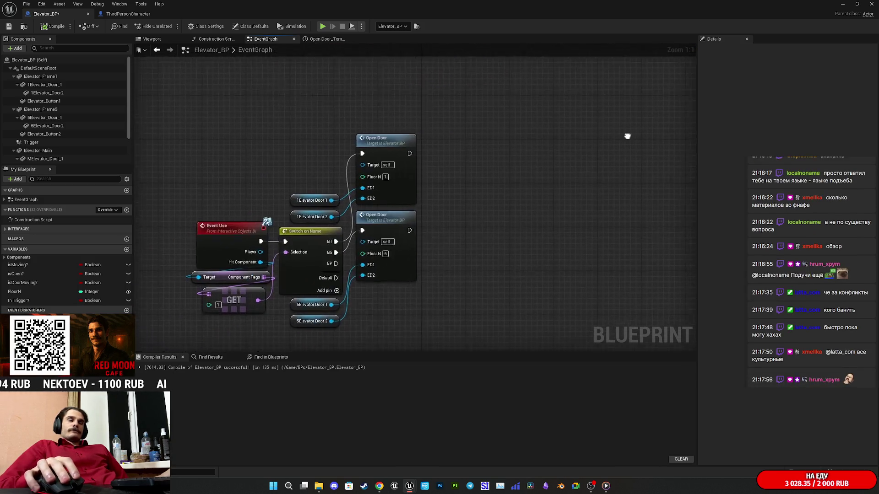
Step: Save Elevator_BP with the Event Use Switch on Name nodes for floors 1 and 5 in view
drag(551, 208, 592, 167)
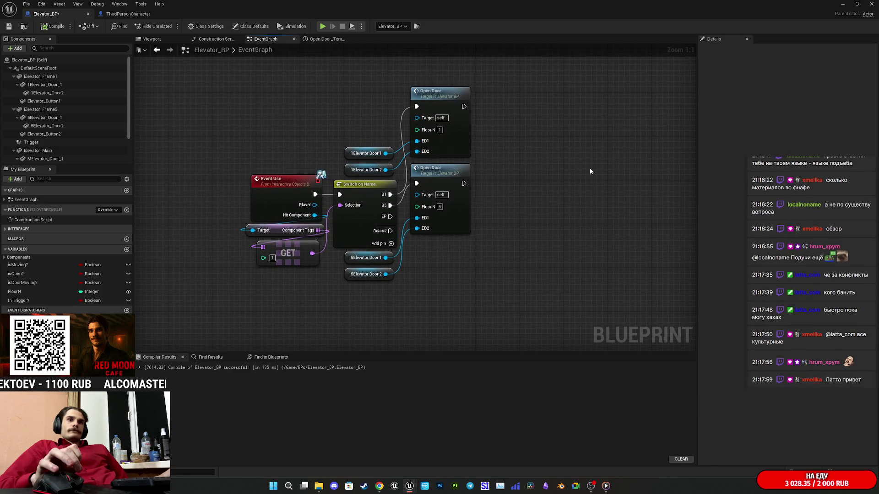
click(9, 26)
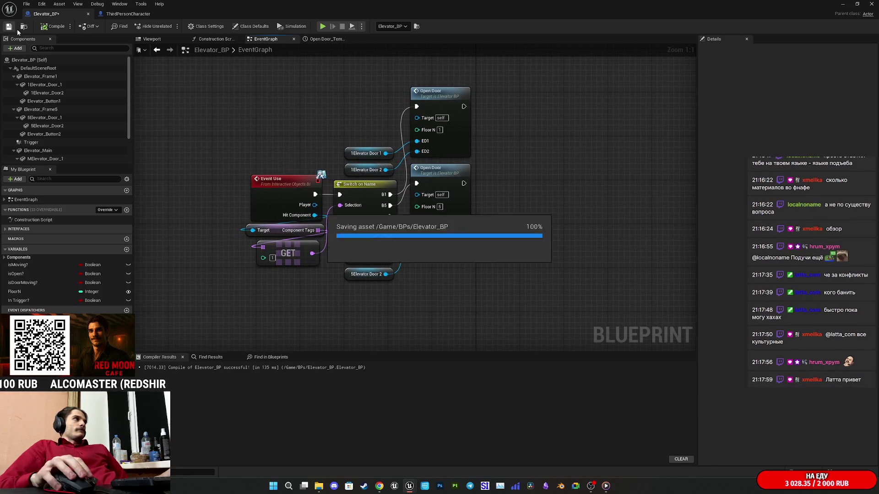
drag(585, 189, 534, 214)
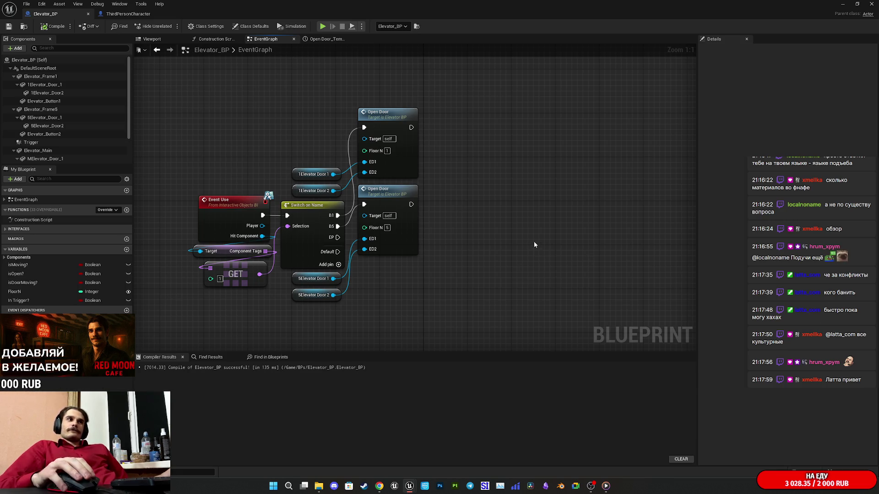
drag(534, 244, 568, 227)
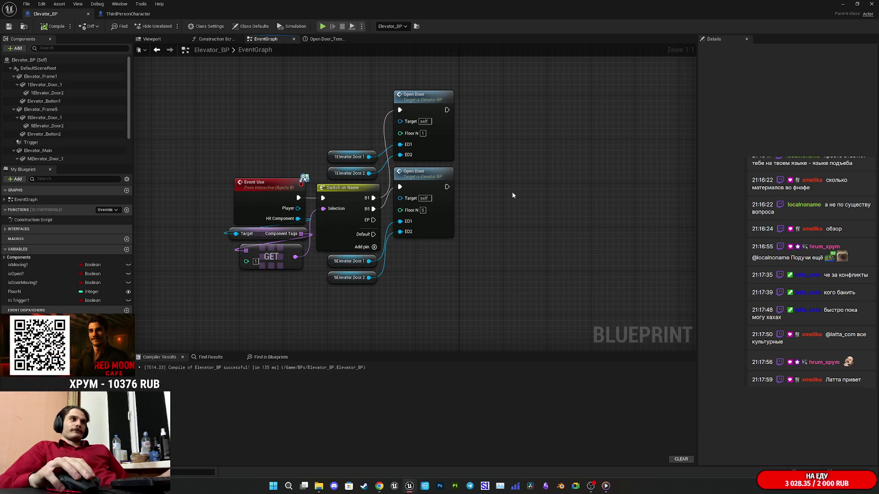
mouse_move(510, 190)
mouse_down()
mouse_move(496, 208)
mouse_move(525, 187)
mouse_up()
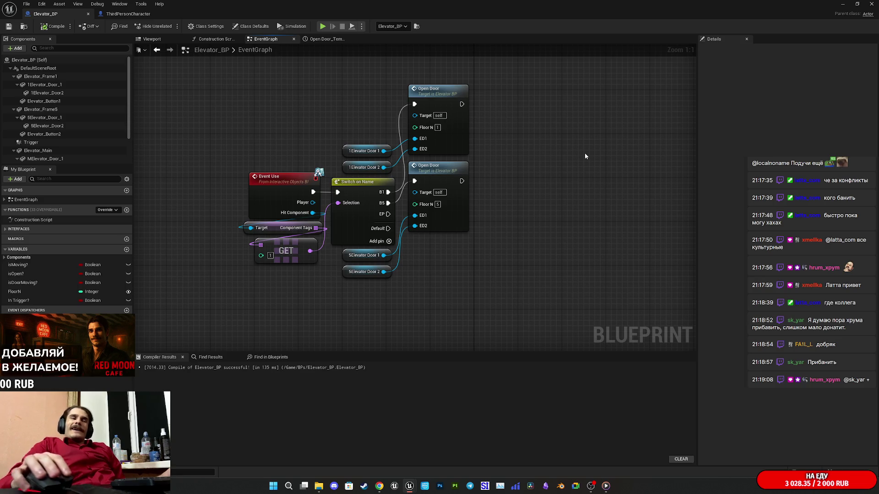
drag(541, 182, 512, 199)
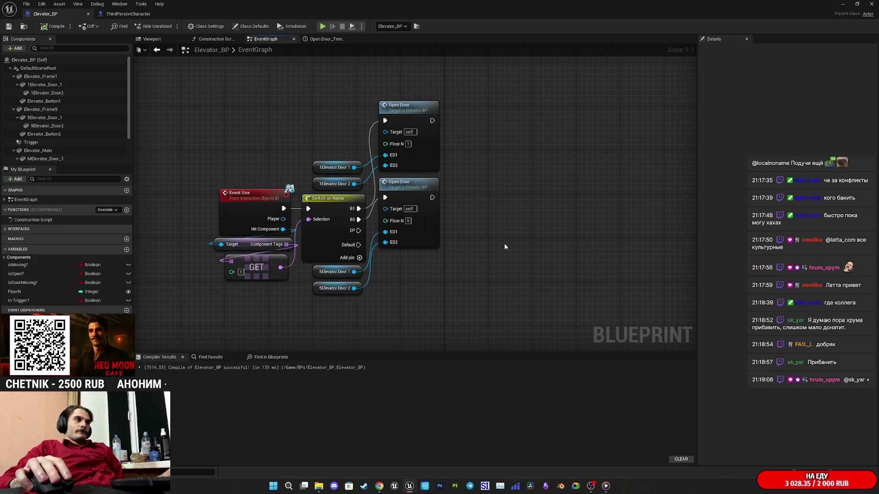
mouse_move(504, 247)
mouse_down()
mouse_move(437, 280)
mouse_move(386, 267)
mouse_move(368, 251)
mouse_move(339, 255)
mouse_up()
Step: Add a Boolean input named Open? to the Open_Door custom event
click(252, 187)
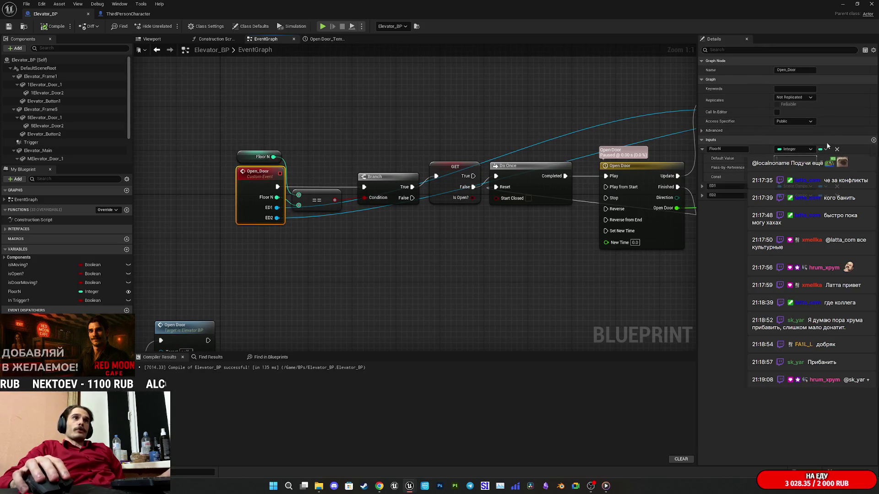
click(873, 140)
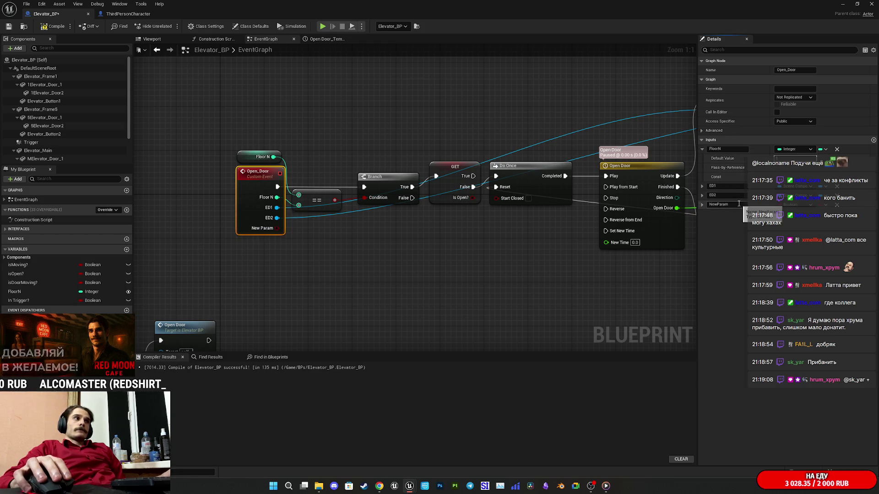
click(721, 202)
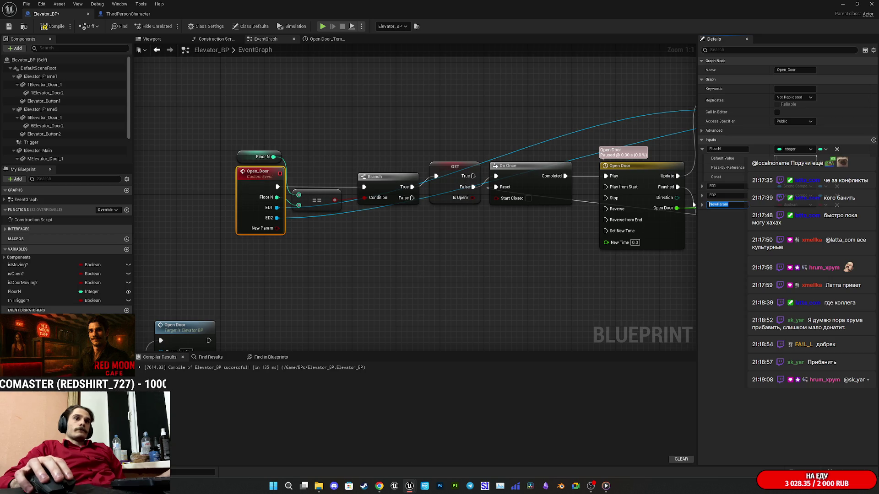
text(Open?)
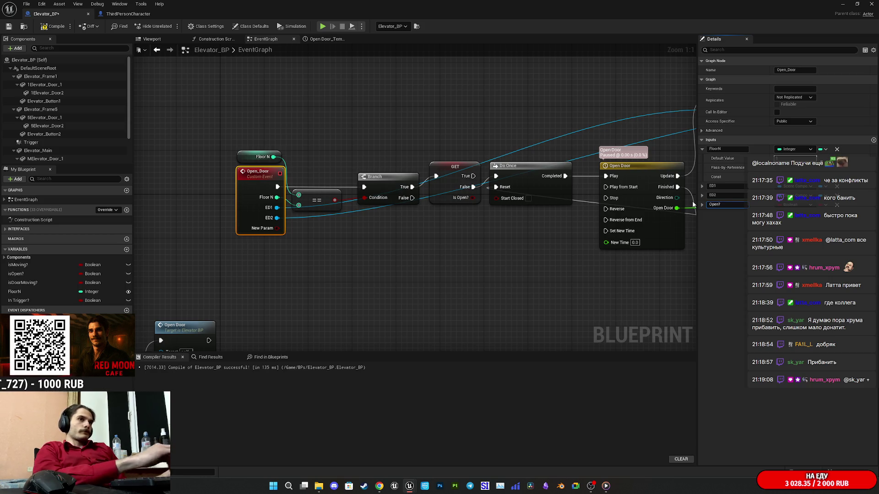
click(502, 297)
Step: Place a Branch right after Open_Door with its Condition wired to Open?
mouse_move(501, 296)
mouse_down()
mouse_move(457, 287)
mouse_move(564, 298)
mouse_up()
mouse_move(353, 203)
mouse_down()
mouse_move(259, 203)
mouse_move(283, 210)
mouse_move(300, 193)
mouse_move(262, 241)
mouse_up()
text(bra)
click(319, 273)
mouse_move(351, 256)
mouse_down()
mouse_move(295, 260)
mouse_move(378, 244)
mouse_move(184, 249)
mouse_move(245, 249)
mouse_up()
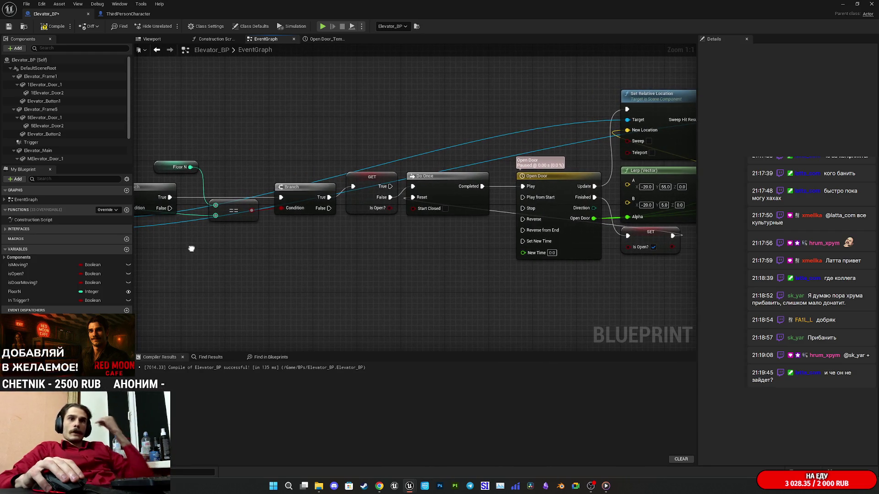
Step: Tidy the graph, nudging the Floor N getter and chain nodes beside Set Relative Location and Lerp
mouse_move(191, 248)
mouse_down()
mouse_move(471, 245)
mouse_move(449, 255)
mouse_move(374, 195)
mouse_move(286, 212)
mouse_move(355, 207)
mouse_up()
click(466, 262)
drag(466, 262, 421, 268)
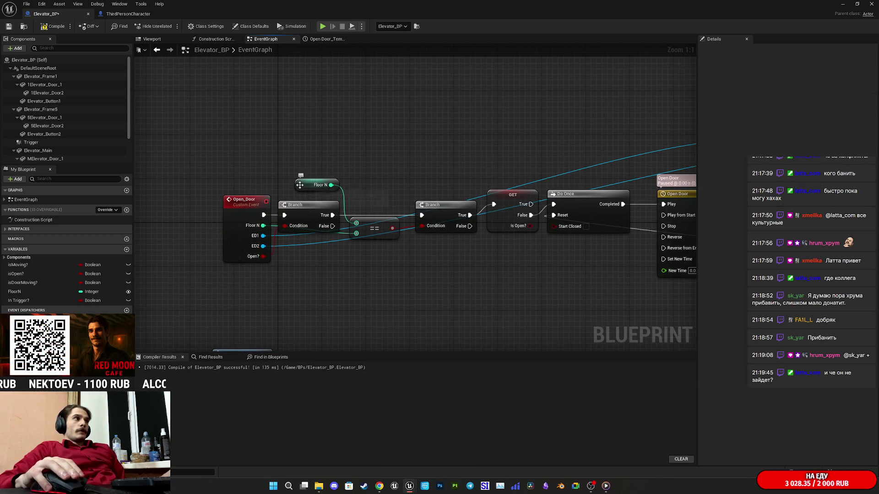
drag(299, 185, 301, 190)
click(438, 182)
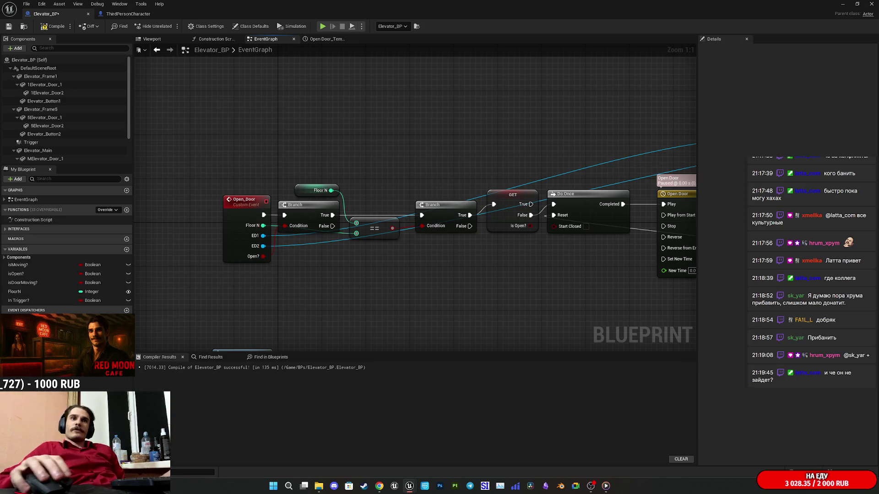
mouse_move(583, 256)
mouse_down()
mouse_move(402, 249)
mouse_move(489, 252)
mouse_move(531, 287)
mouse_move(323, 182)
mouse_up()
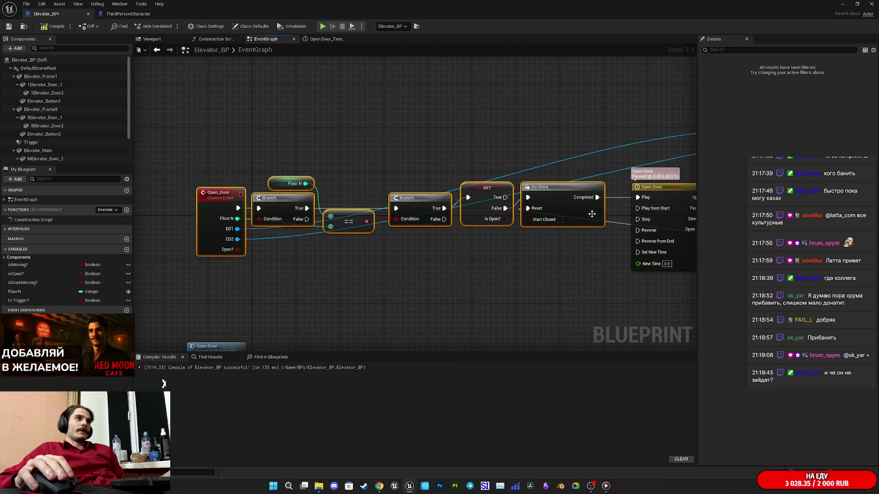
drag(592, 214, 603, 213)
click(607, 254)
mouse_move(607, 253)
mouse_down()
mouse_move(272, 273)
mouse_move(314, 260)
mouse_move(125, 264)
mouse_up()
mouse_move(411, 256)
mouse_down()
mouse_move(223, 252)
mouse_move(275, 238)
mouse_move(560, 244)
mouse_move(526, 259)
mouse_move(565, 229)
mouse_up()
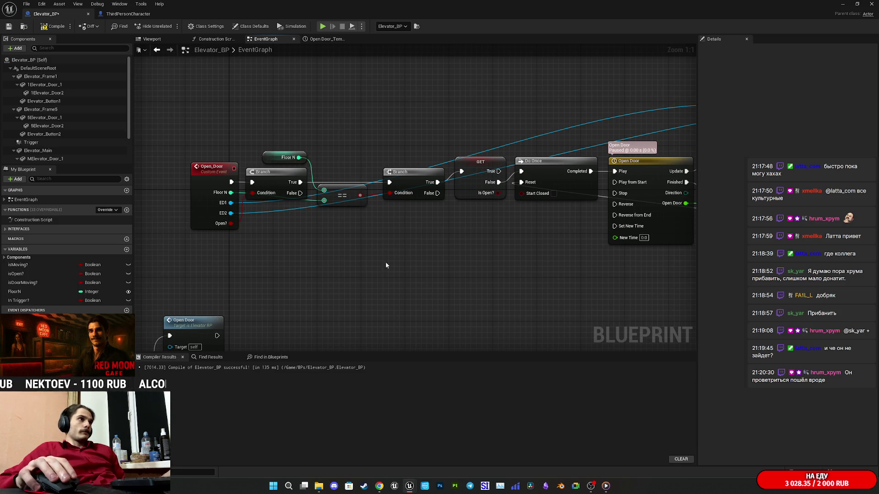
Step: Add a Do Once node fed from the first Branch's False output
mouse_move(297, 196)
mouse_down()
mouse_move(537, 235)
mouse_move(525, 175)
mouse_move(515, 274)
mouse_move(237, 222)
mouse_move(242, 187)
mouse_move(389, 210)
mouse_move(293, 195)
mouse_up()
click(495, 263)
click(495, 262)
mouse_move(520, 272)
mouse_down()
mouse_move(505, 238)
mouse_move(352, 234)
mouse_up()
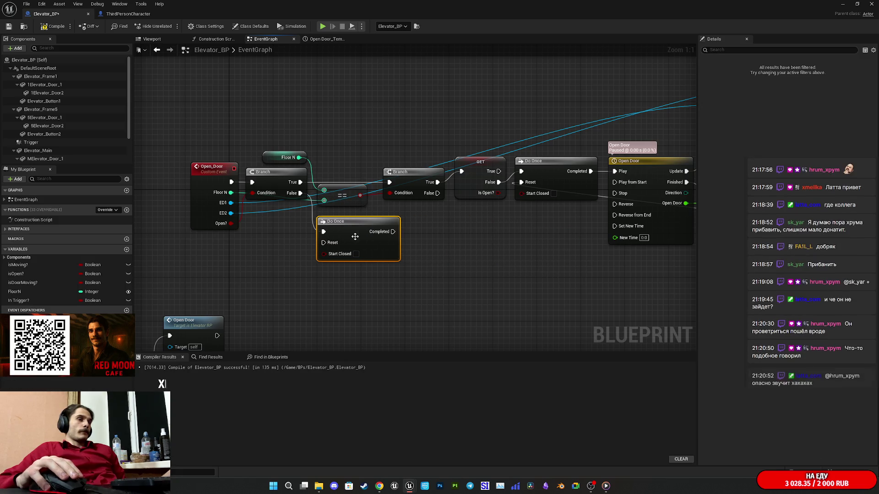
click(486, 259)
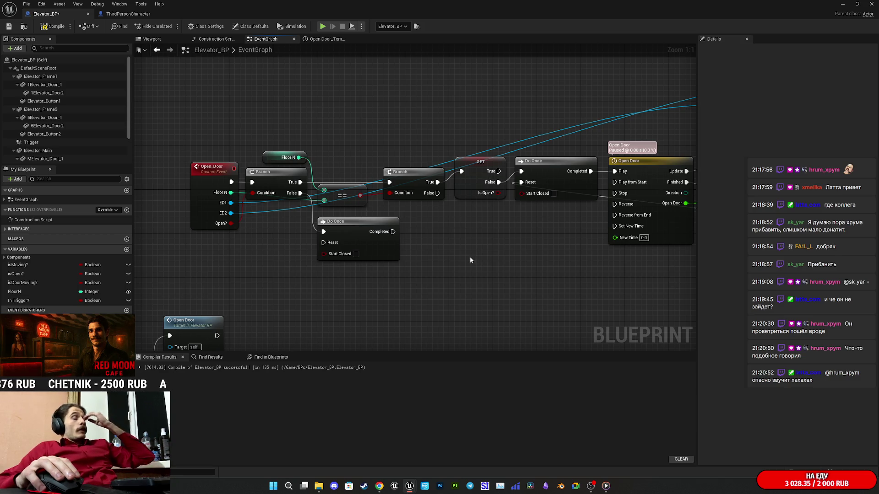
drag(526, 263, 290, 265)
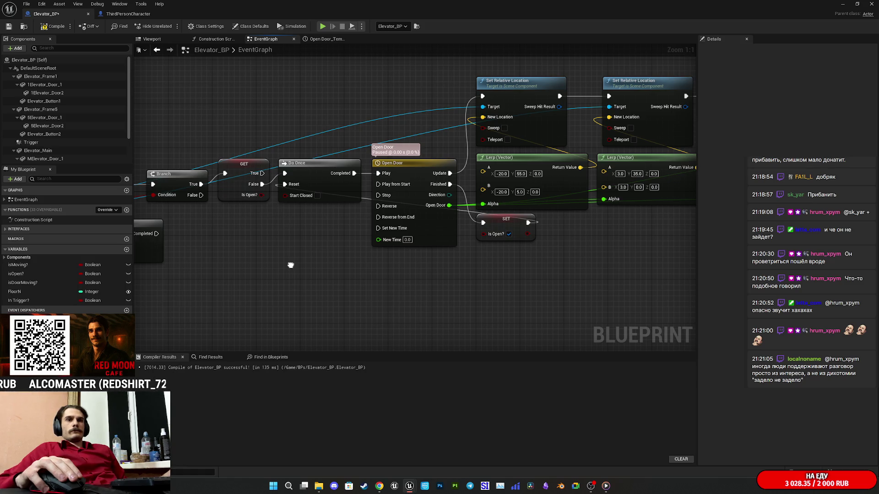
mouse_move(290, 265)
mouse_down()
mouse_move(555, 270)
mouse_move(502, 278)
mouse_move(394, 265)
mouse_move(471, 268)
mouse_move(251, 274)
mouse_move(459, 282)
mouse_up()
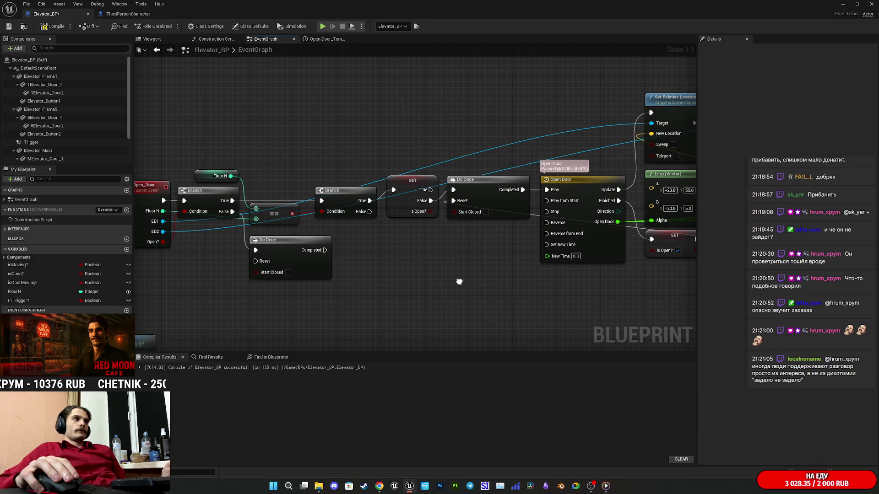
drag(459, 281, 449, 280)
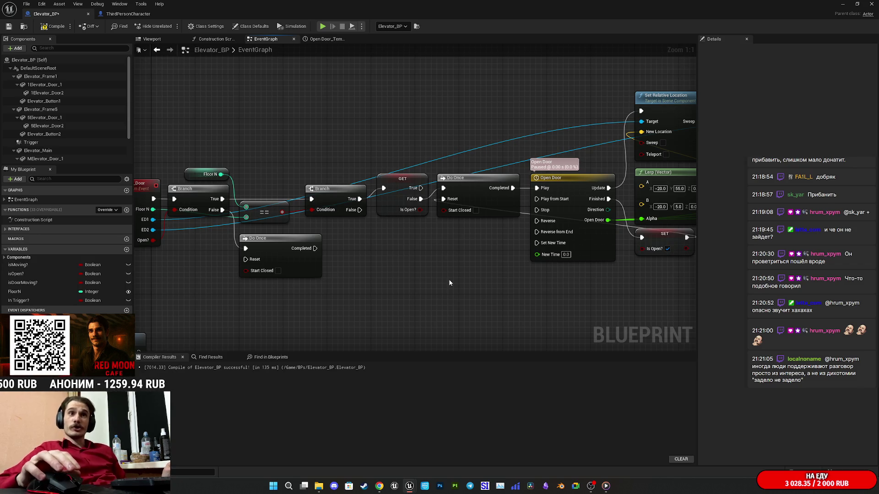